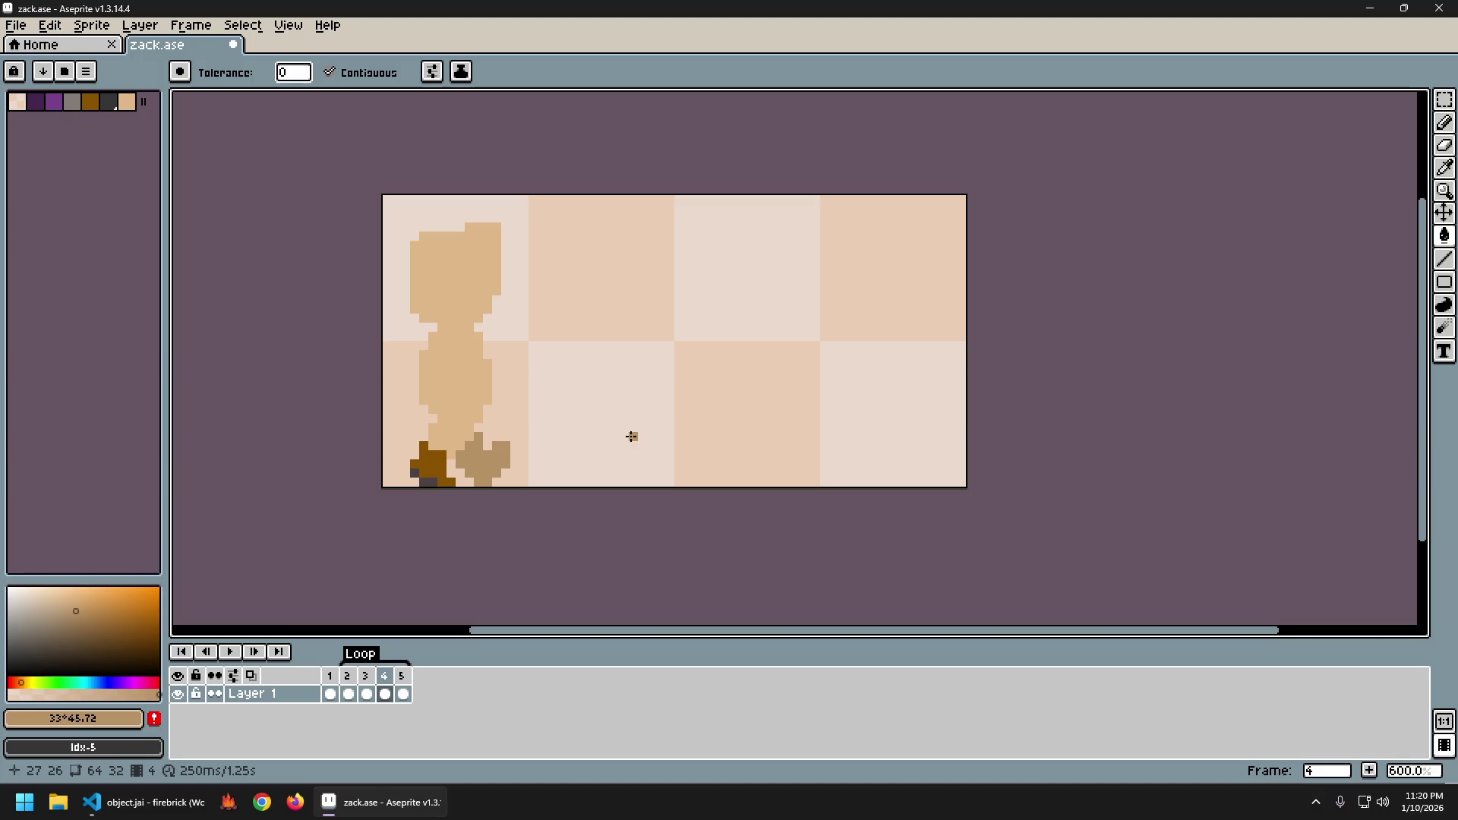
Save zack.ase and generate its five-frame sprite sheet.
{"action": "key", "text": "ctrl+s"}
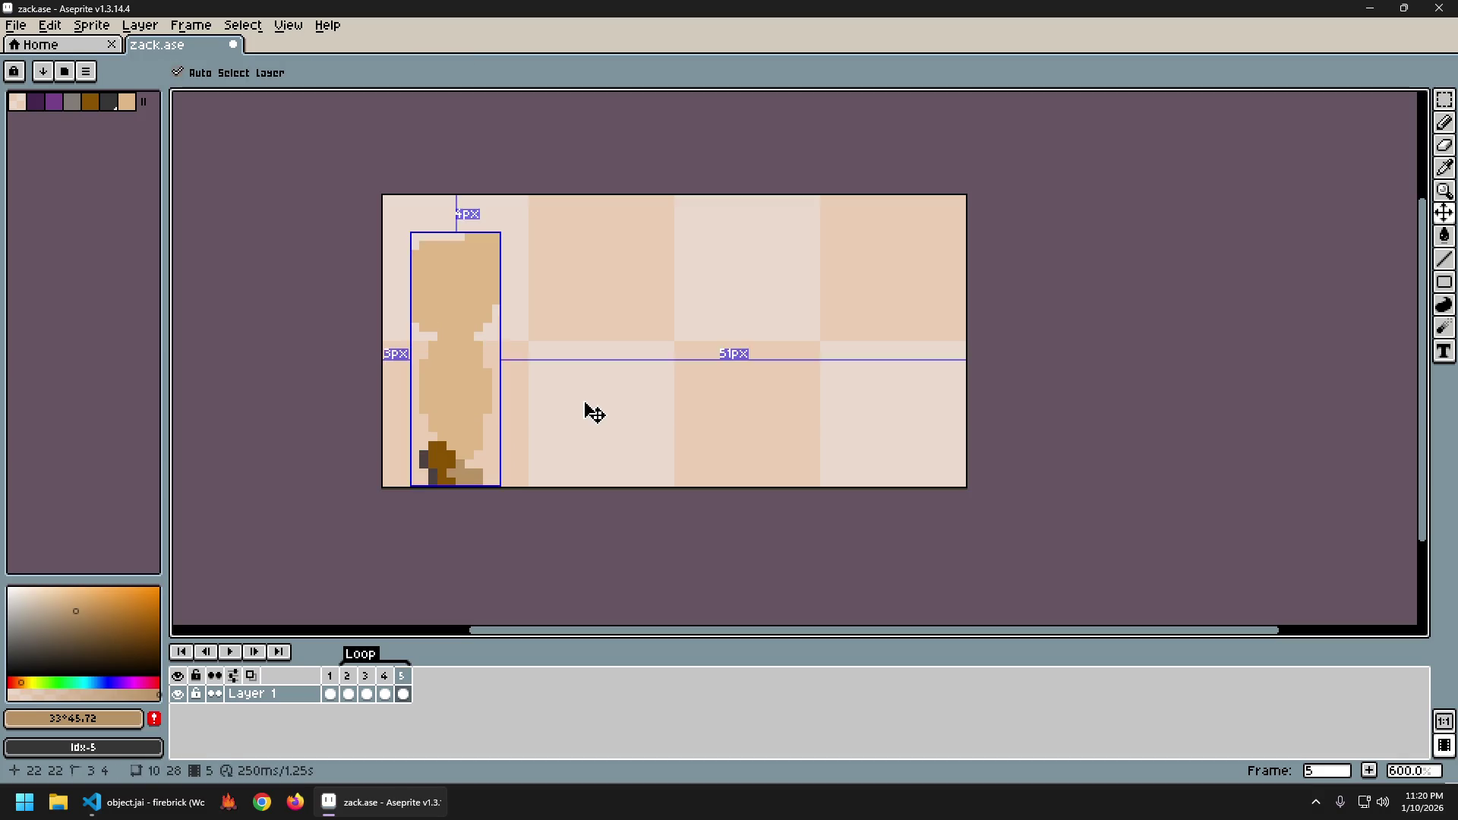
{"action": "key", "text": "ctrl+e"}
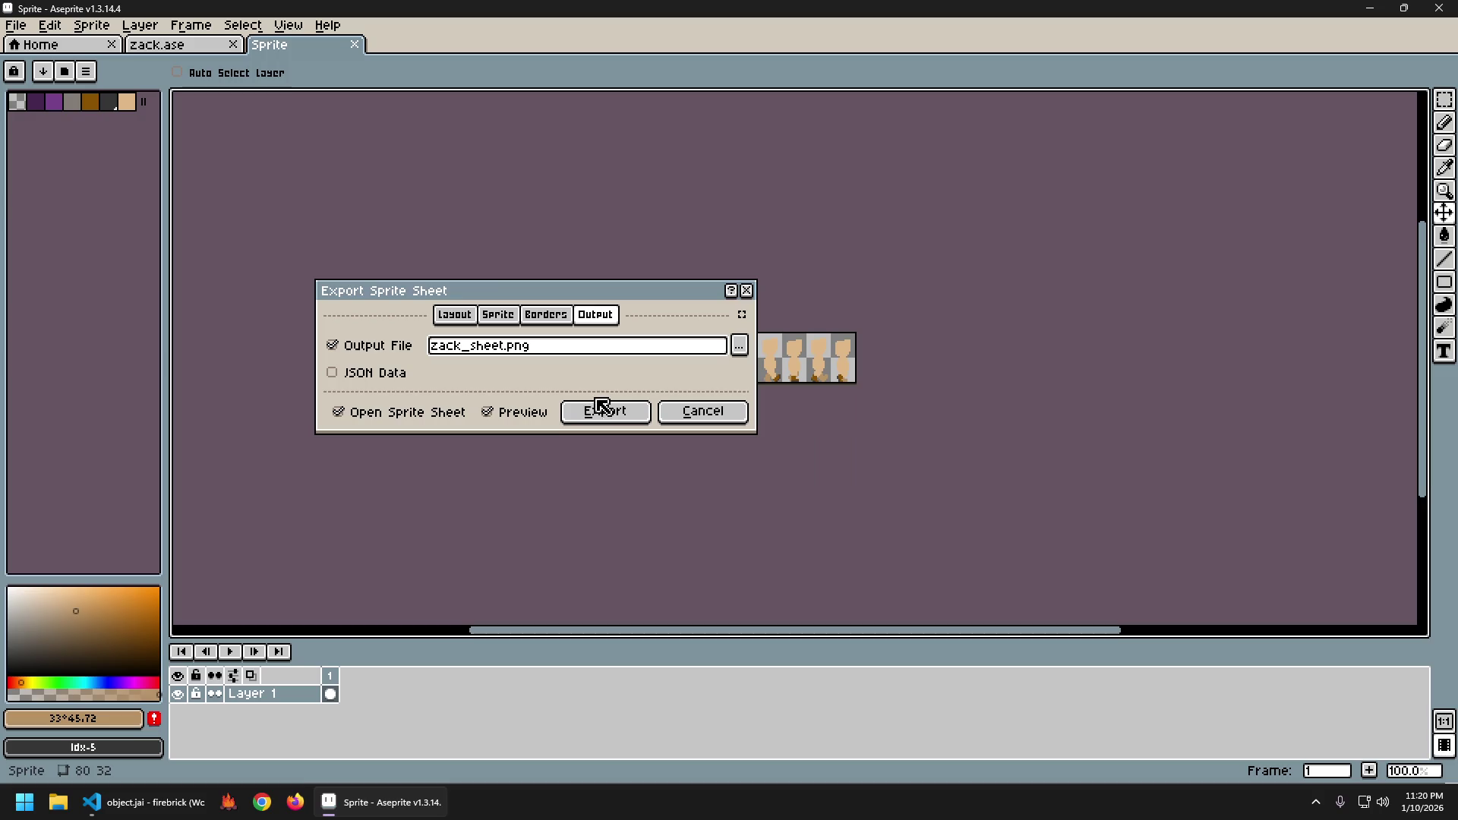
{"action": "left_click", "coordinate": [605, 411]}
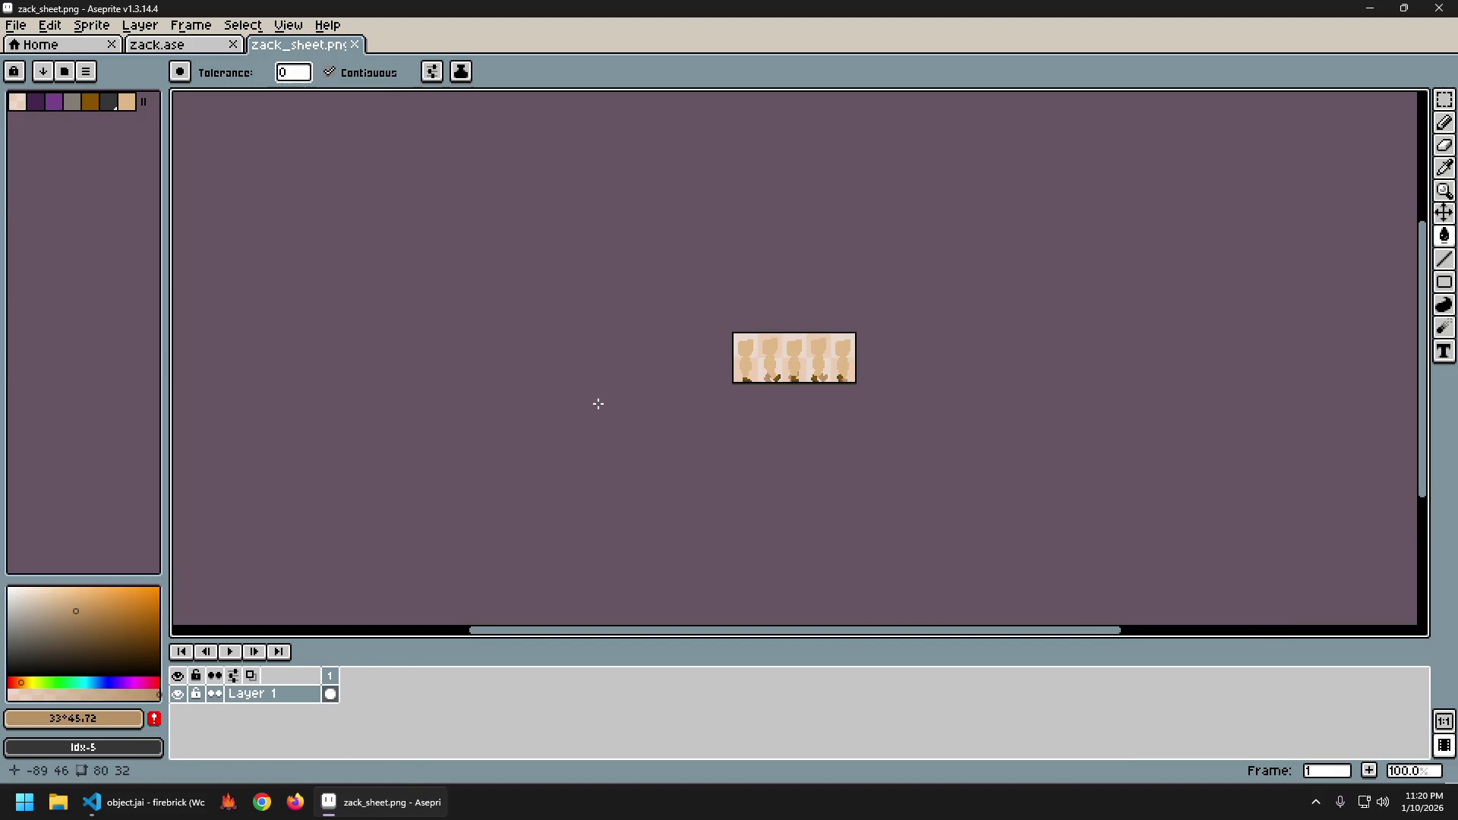
Export the sheet as zack_sheet.png into assets\img, close it, and return to the code editor.
{"action": "key", "text": "ctrl+alt+shift+s"}
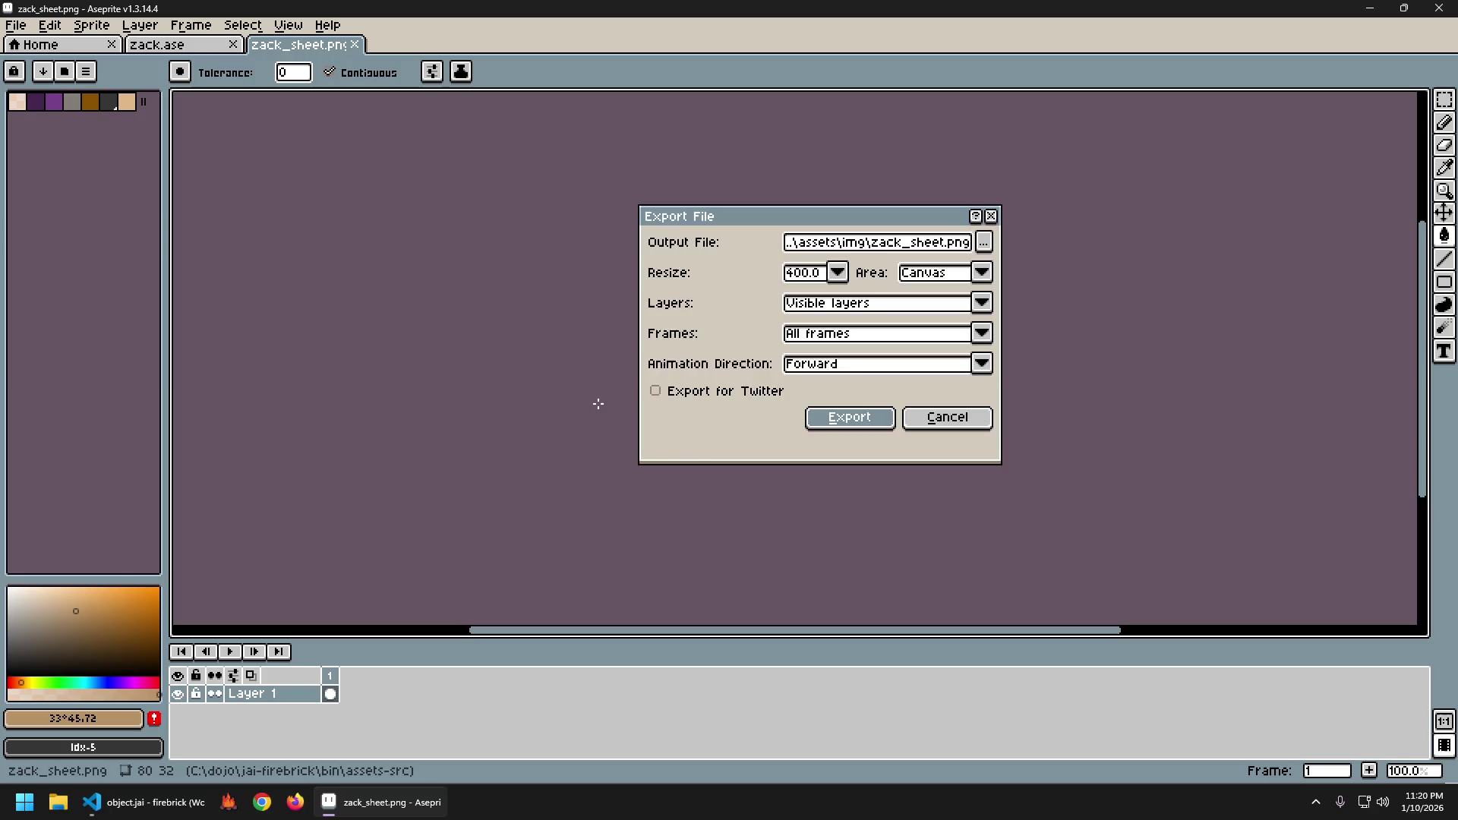
{"action": "key", "text": "Return"}
{"action": "key", "text": "ctrl+w"}
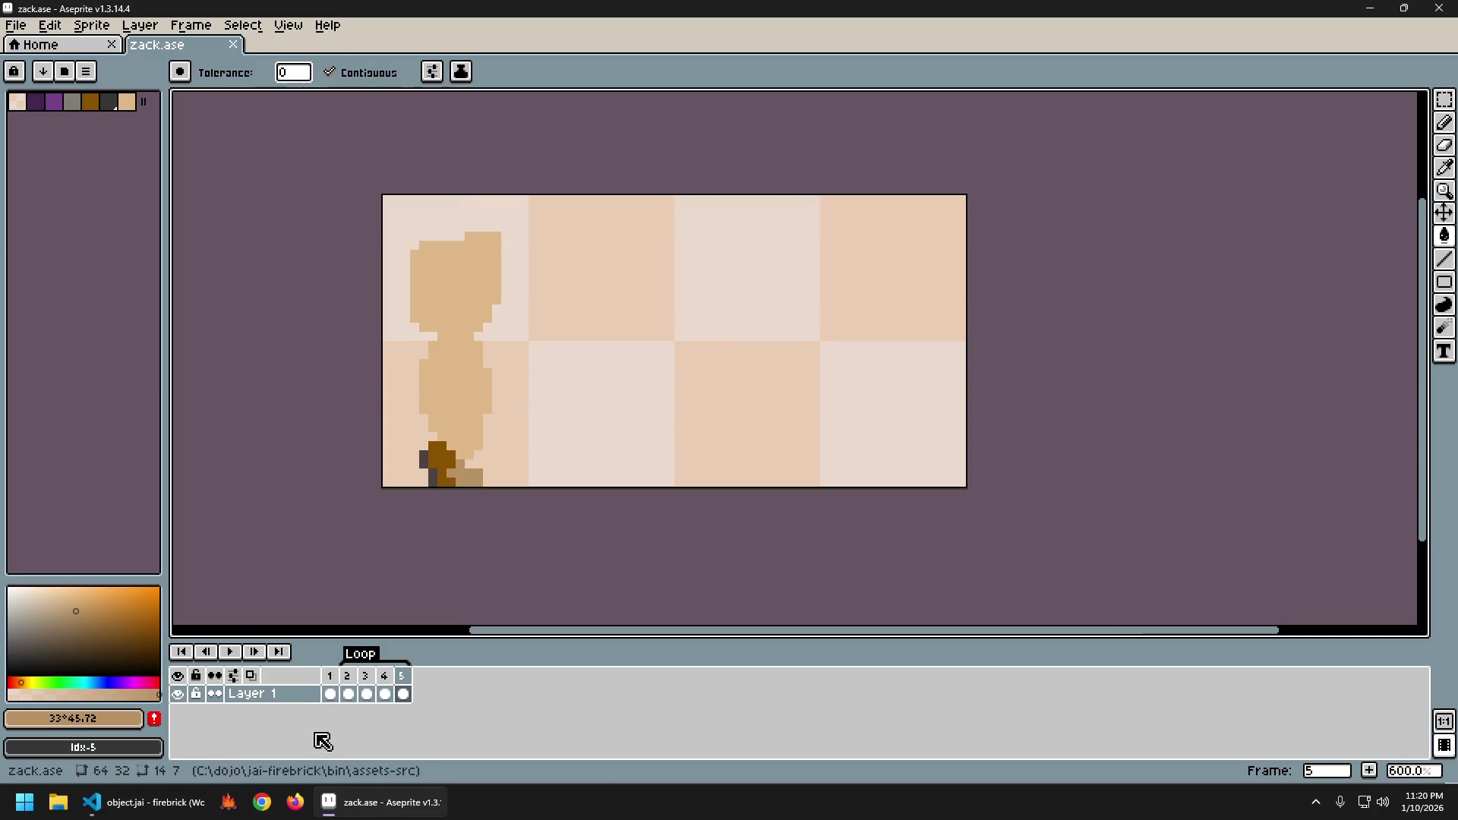
{"action": "key", "text": "alt+Tab"}
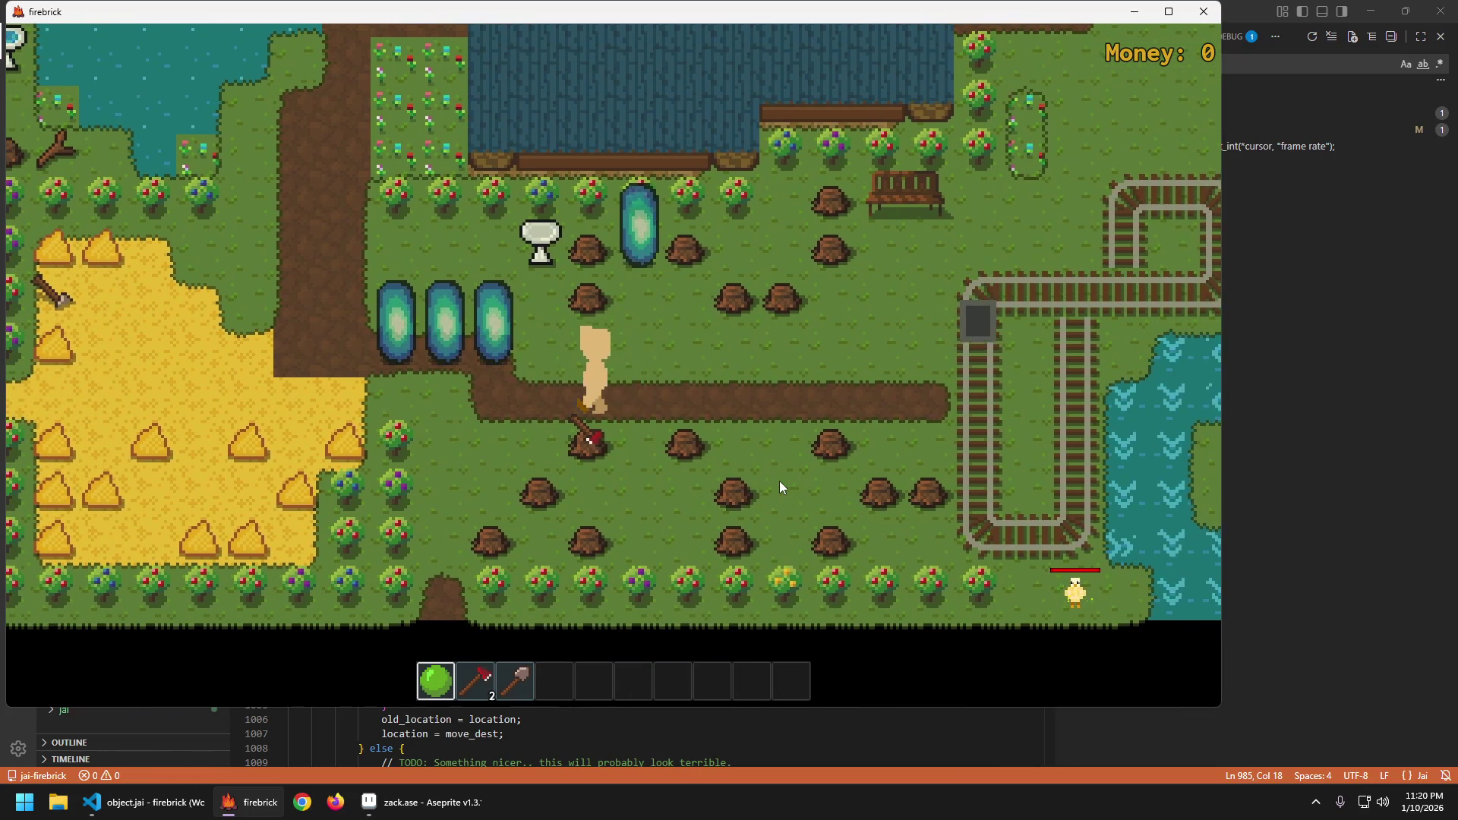
Walk the player right past the stumps and back left along the path, then quit firebrick.
{"action": "key", "text": "d"}
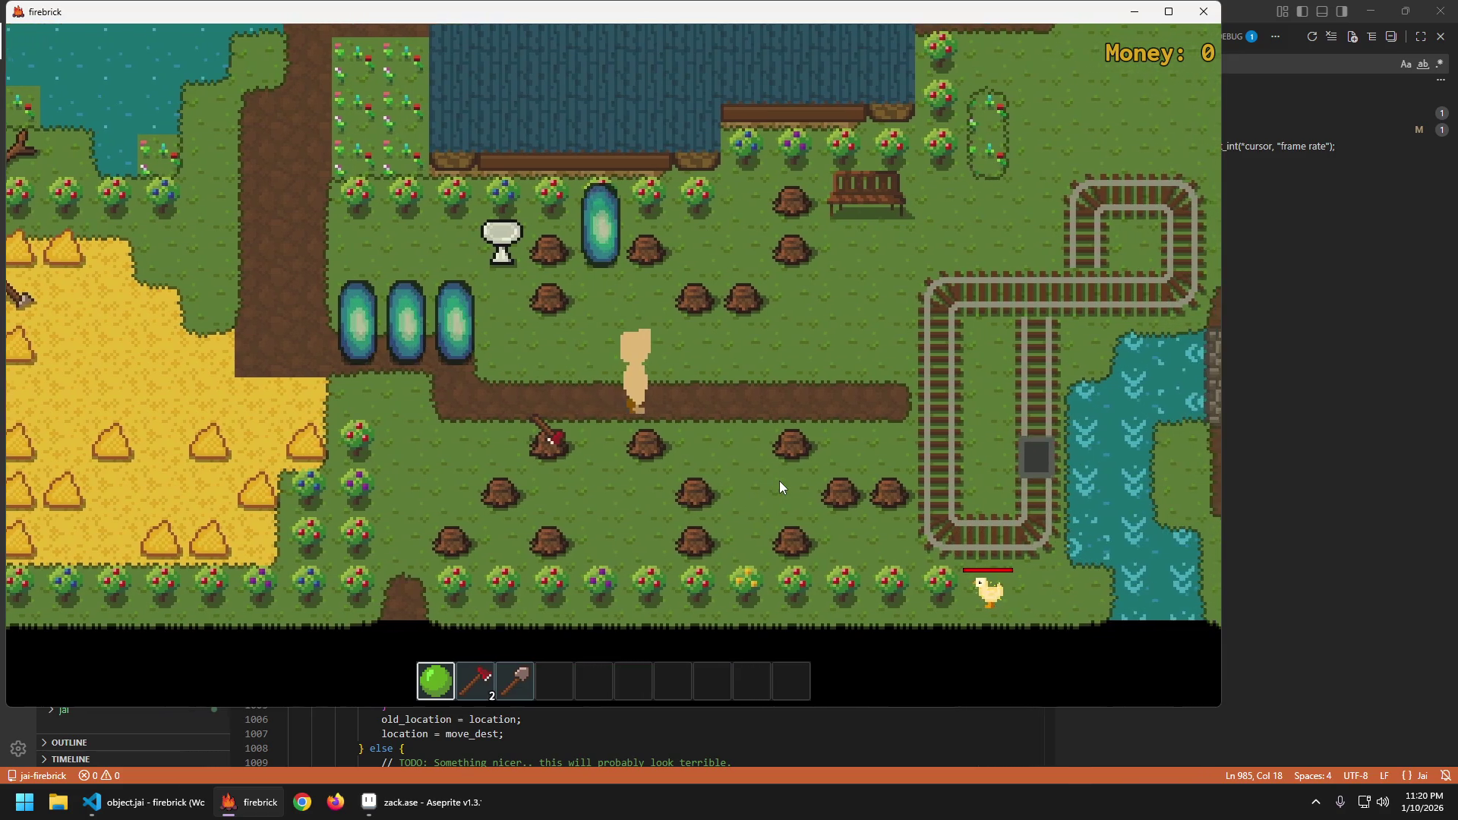
{"action": "key", "text": "d"}
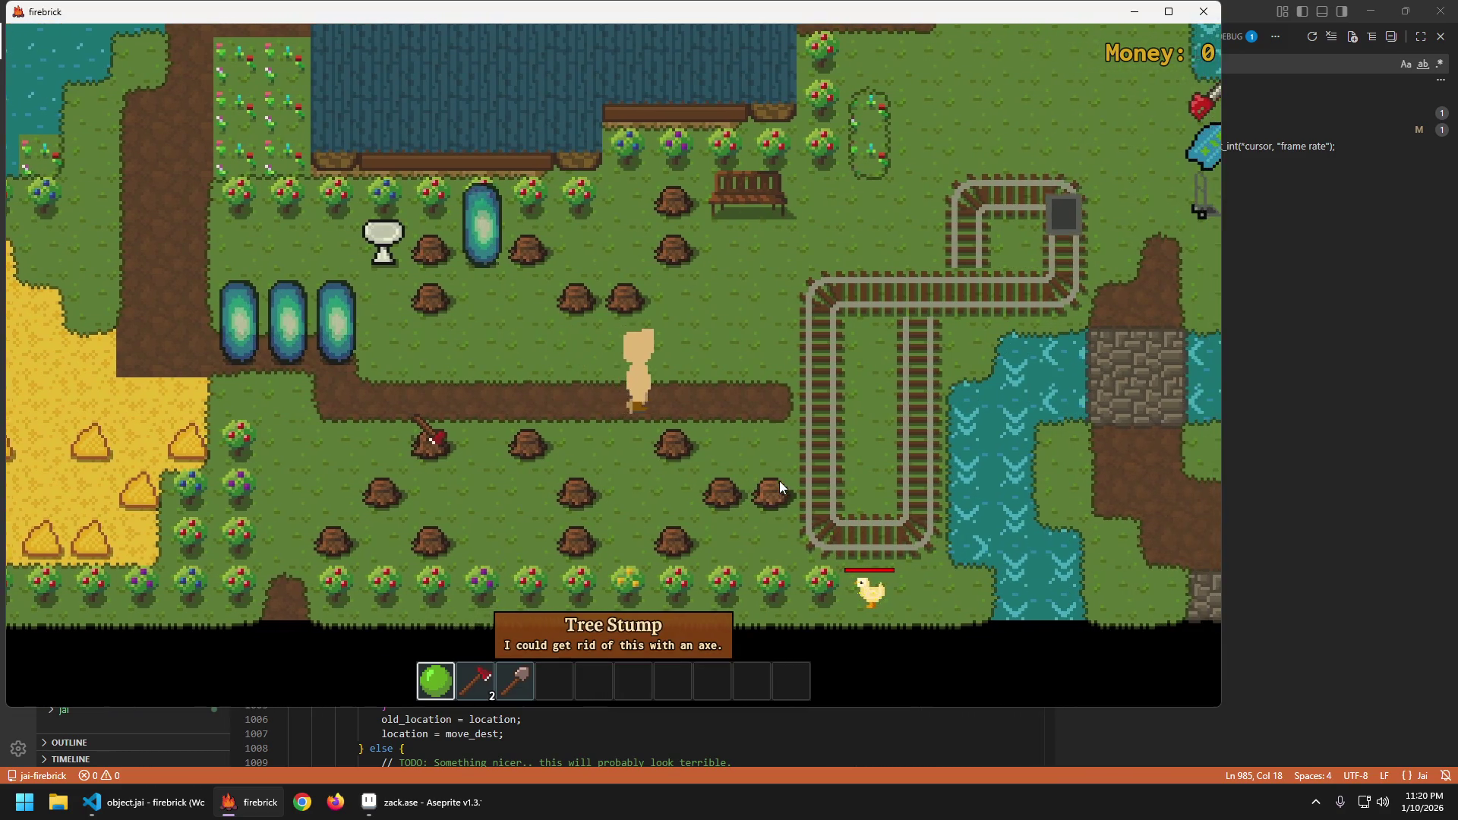
{"action": "key", "text": "a"}
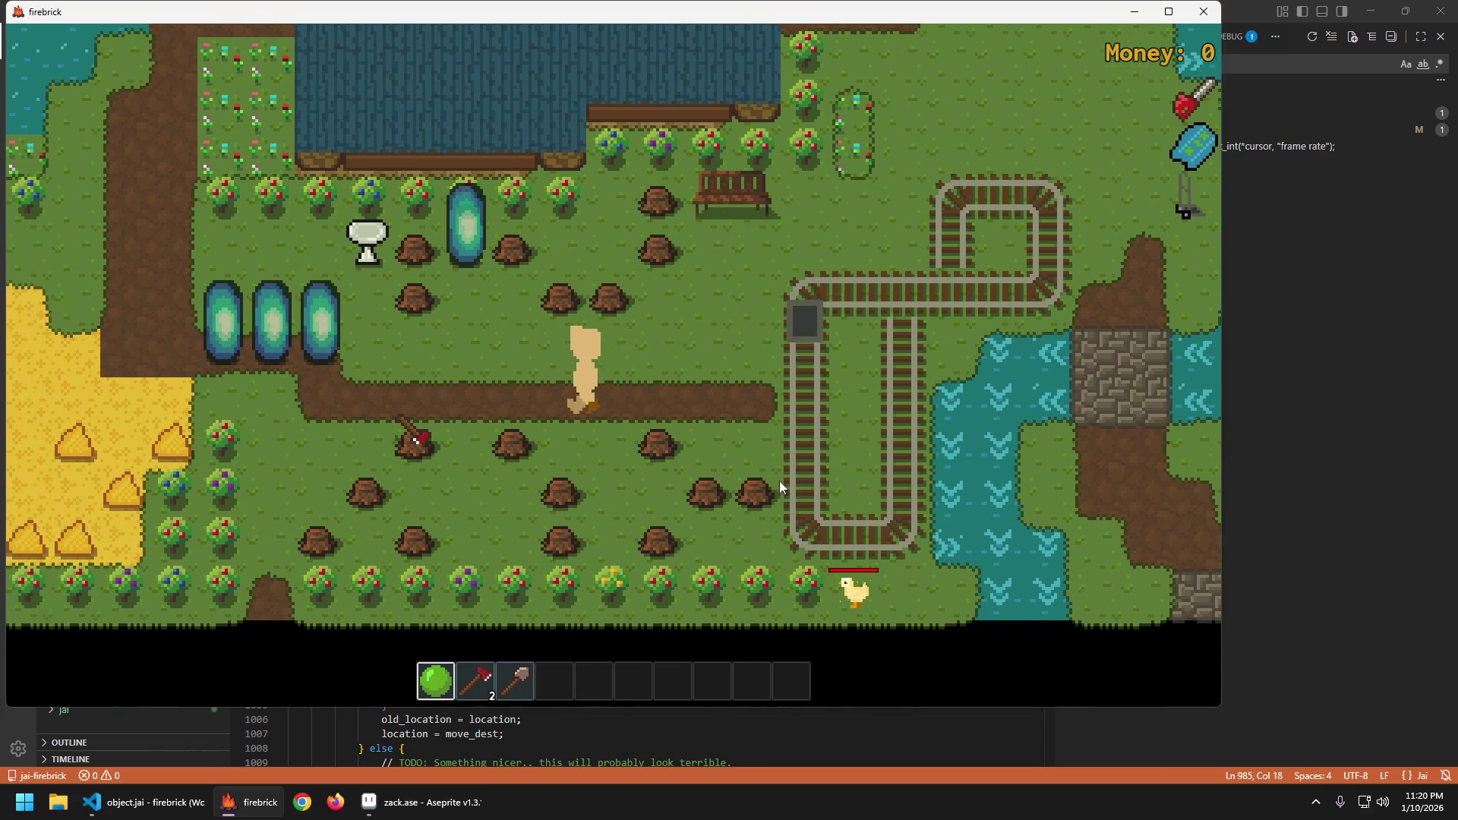
{"action": "key", "text": "Escape"}
{"action": "left_click", "coordinate": [710, 413]}
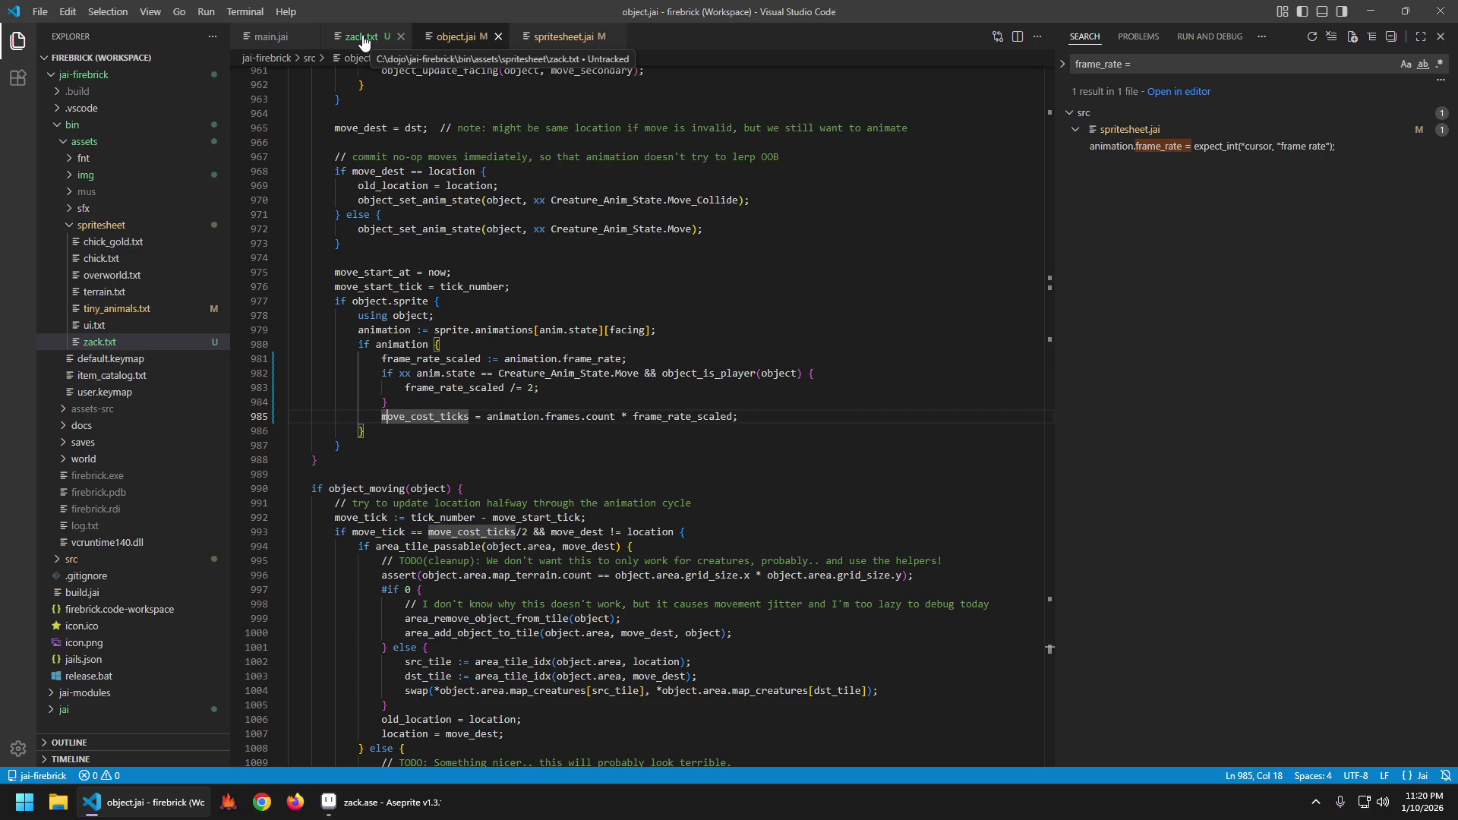
In zack.txt, change the four zack_walk lines' leading 4 to 2 and relaunch firebrick.
{"action": "left_click", "coordinate": [364, 40]}
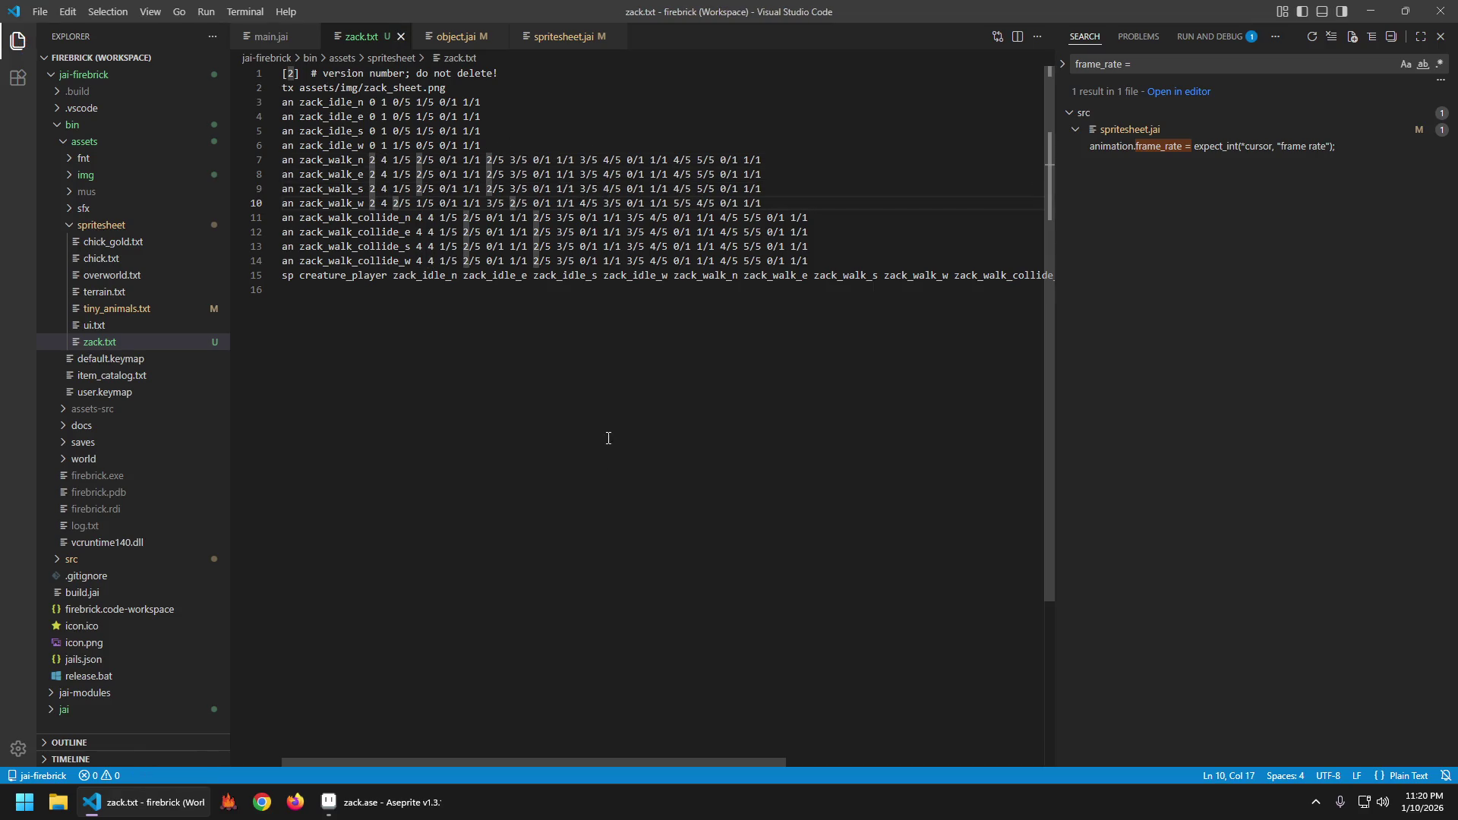
{"action": "key", "text": "F5"}
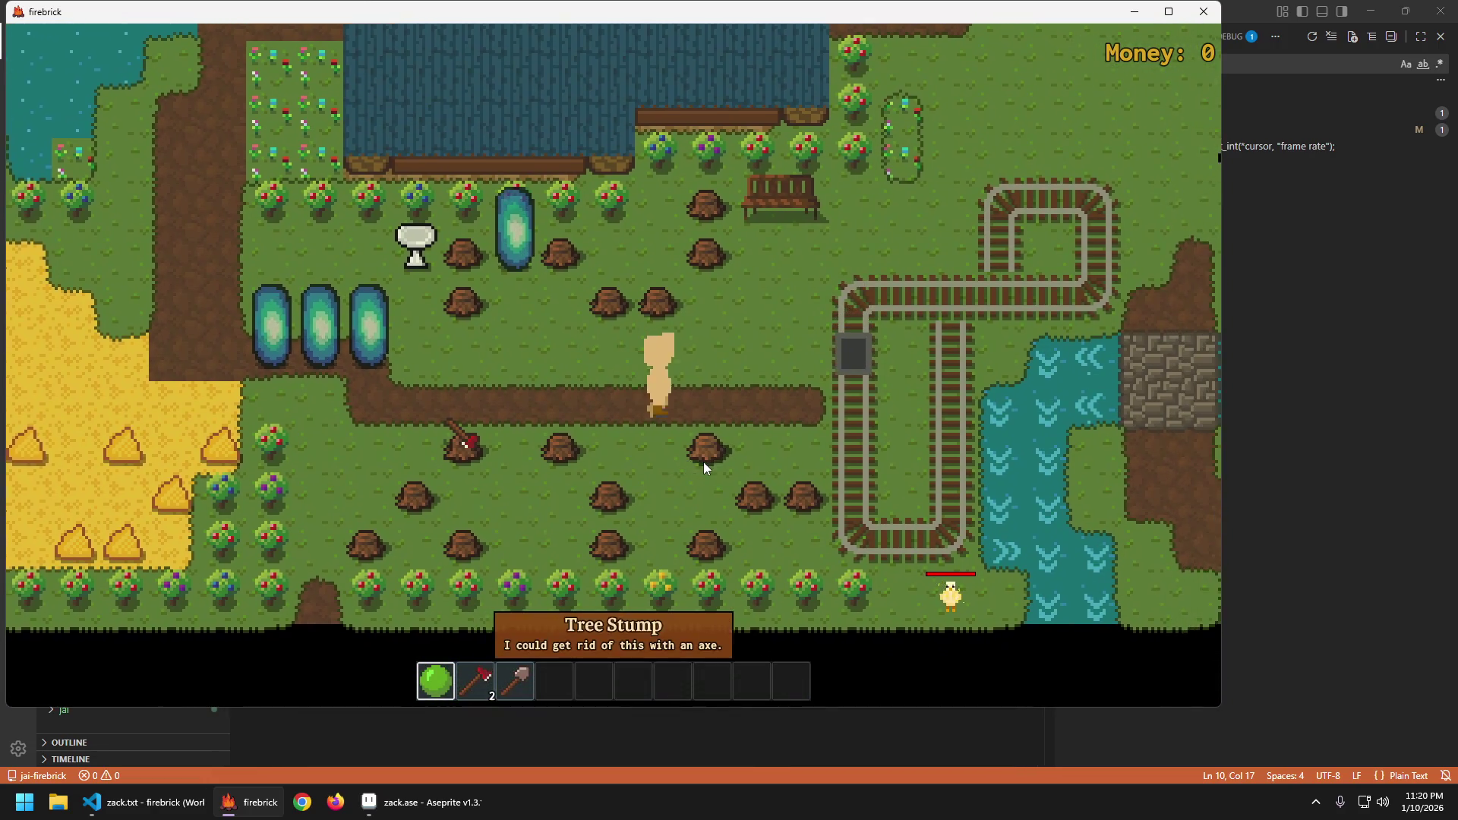
Quit the running game and, with zack_walk set to 8, walk down onto the dirt path and right.
{"action": "key", "text": "Escape"}
{"action": "key", "text": "Return"}
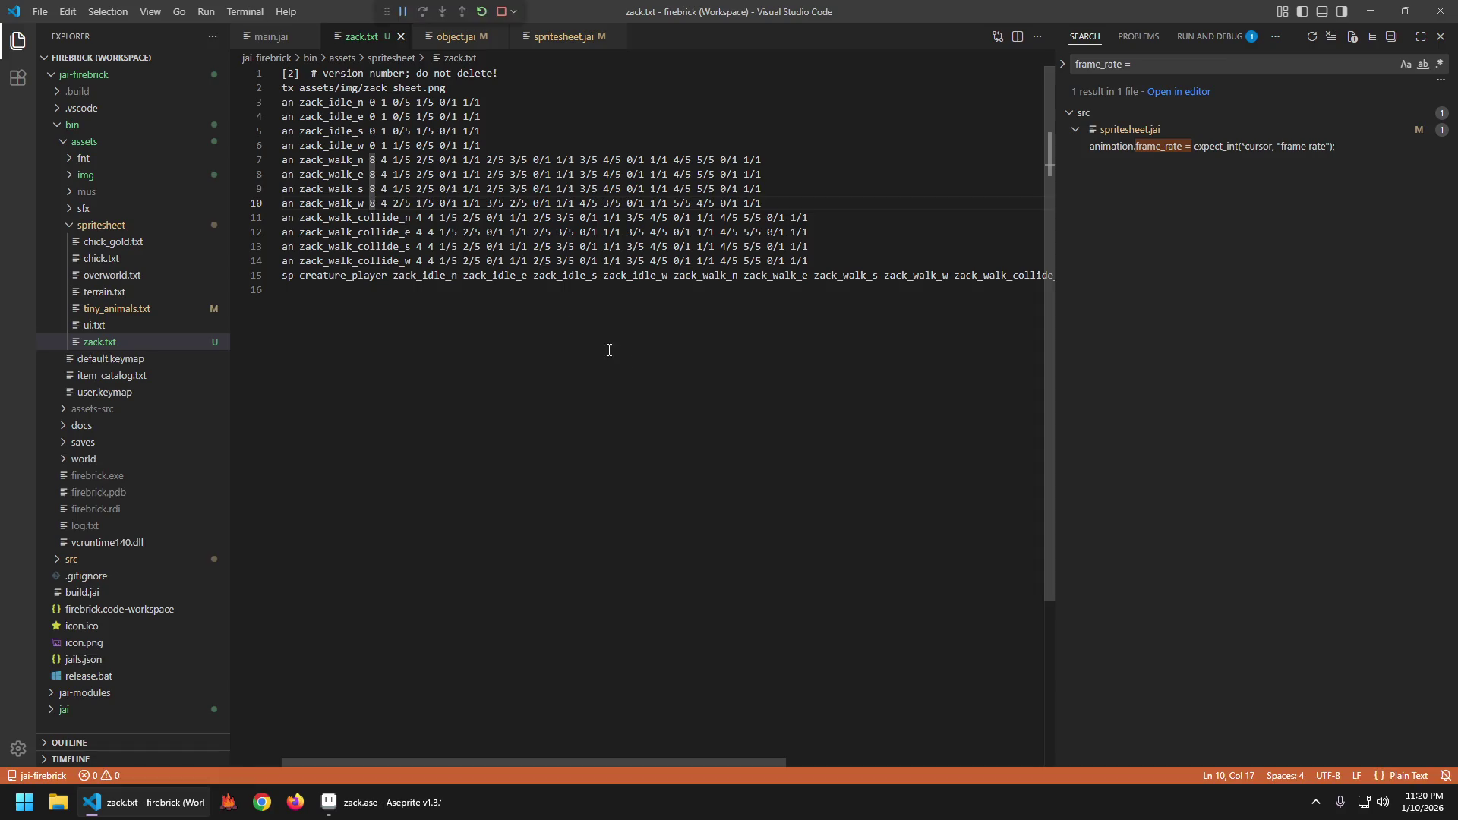
{"action": "key", "text": "s"}
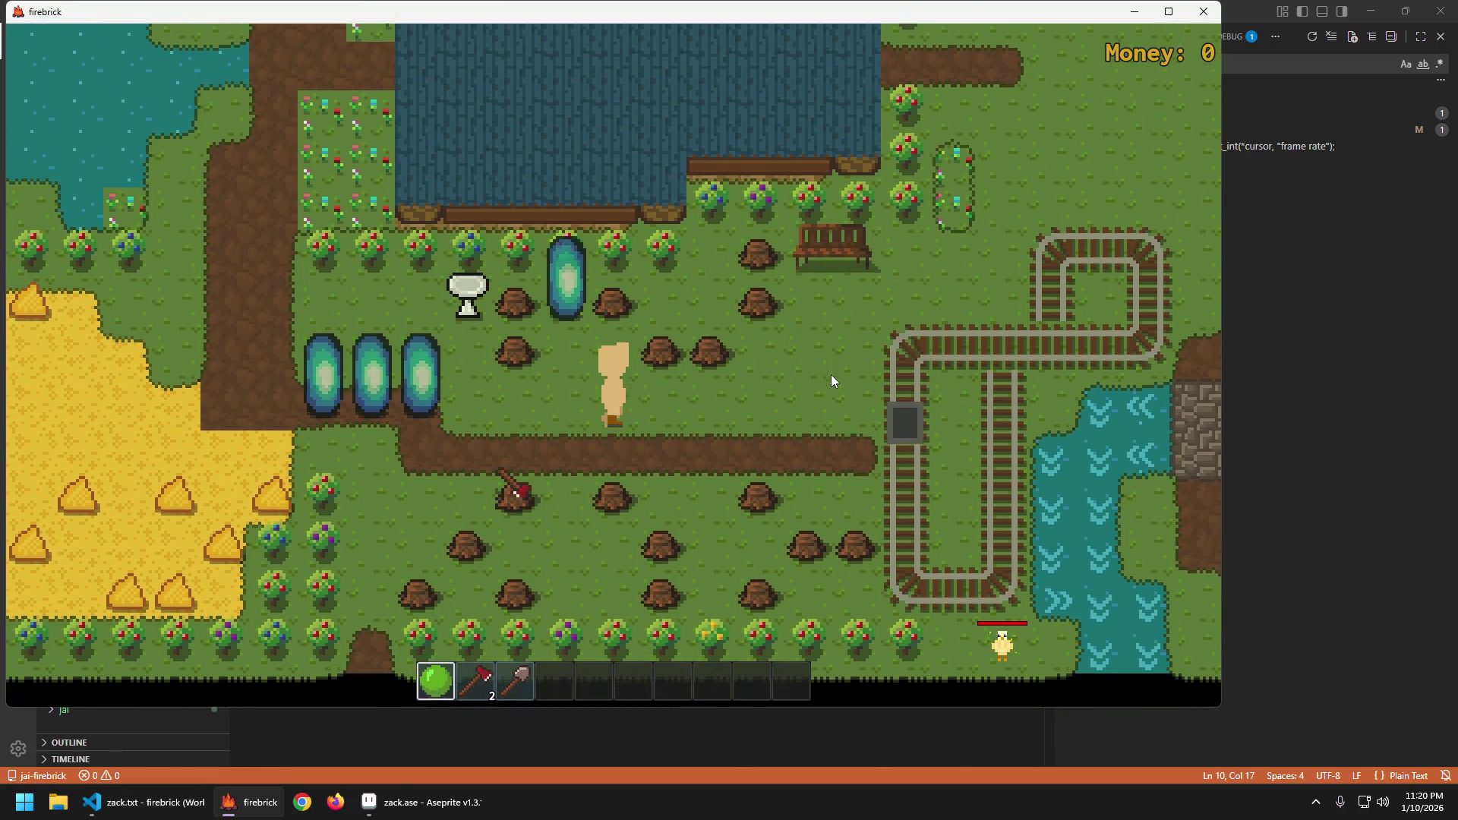
{"action": "key", "text": "d"}
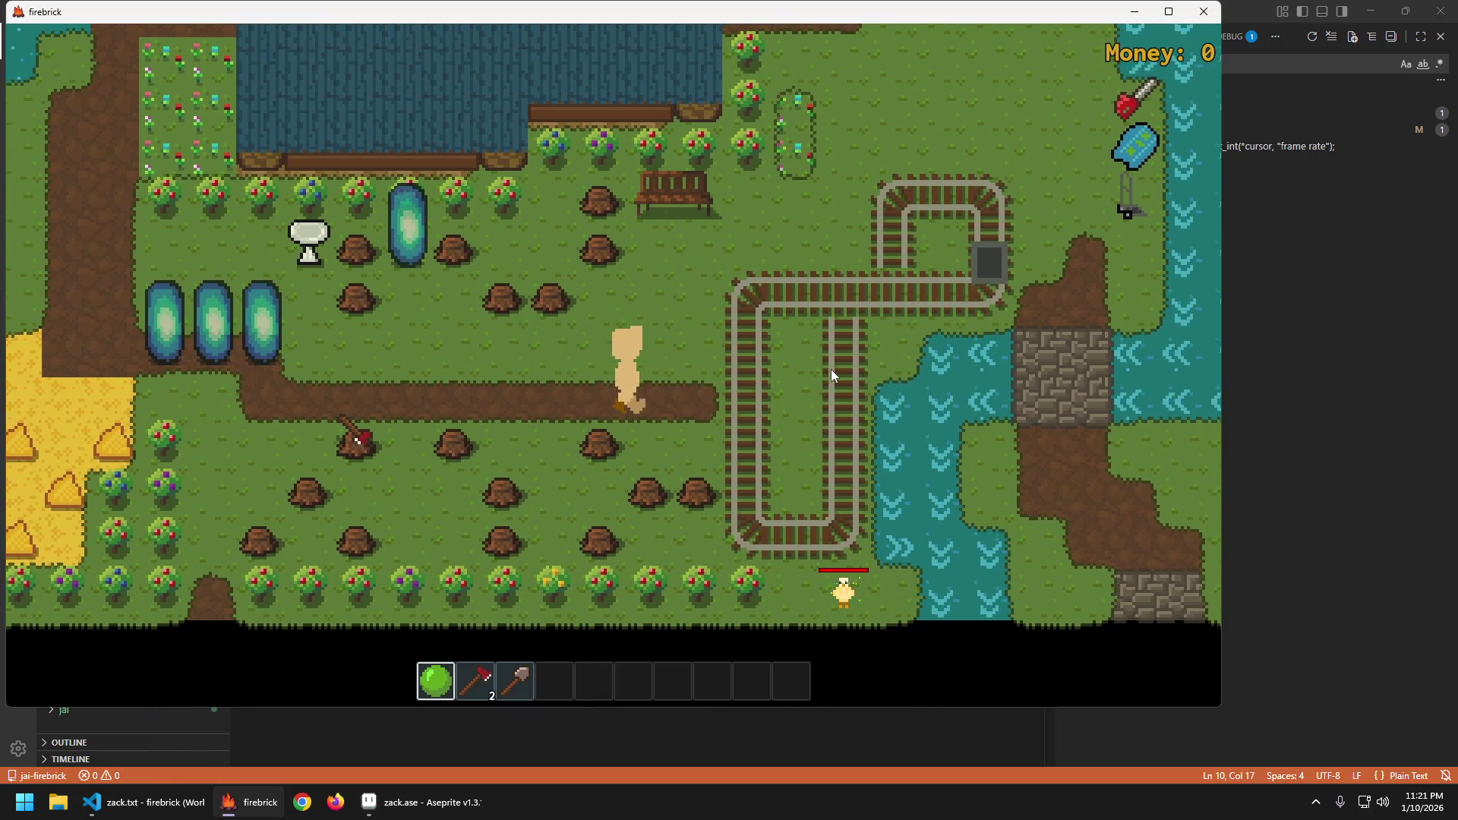
Walk the player left along the dirt path, then quit the game.
{"action": "key", "text": "a"}
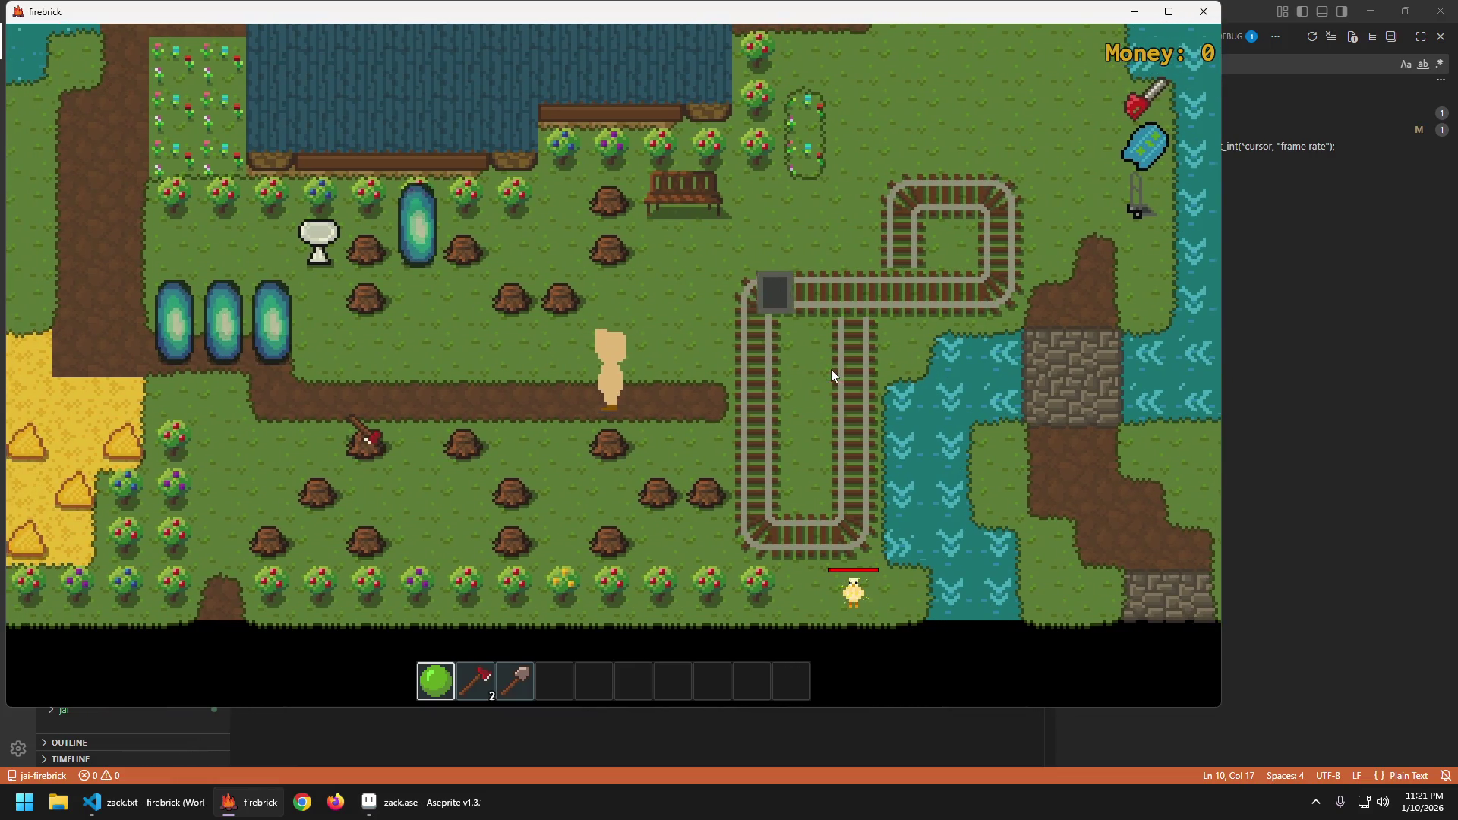
{"action": "key", "text": "a"}
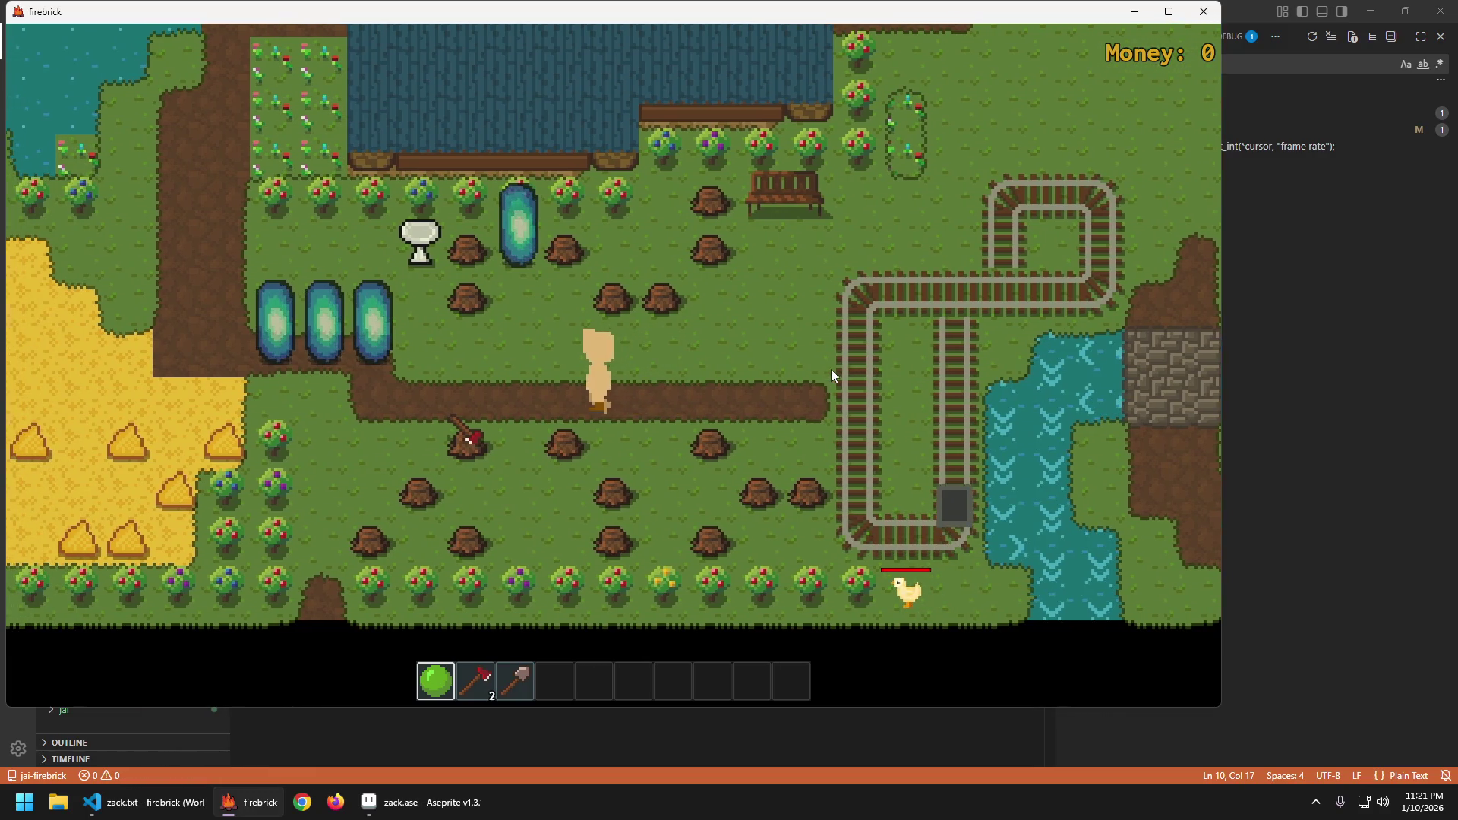
{"action": "key", "text": "a"}
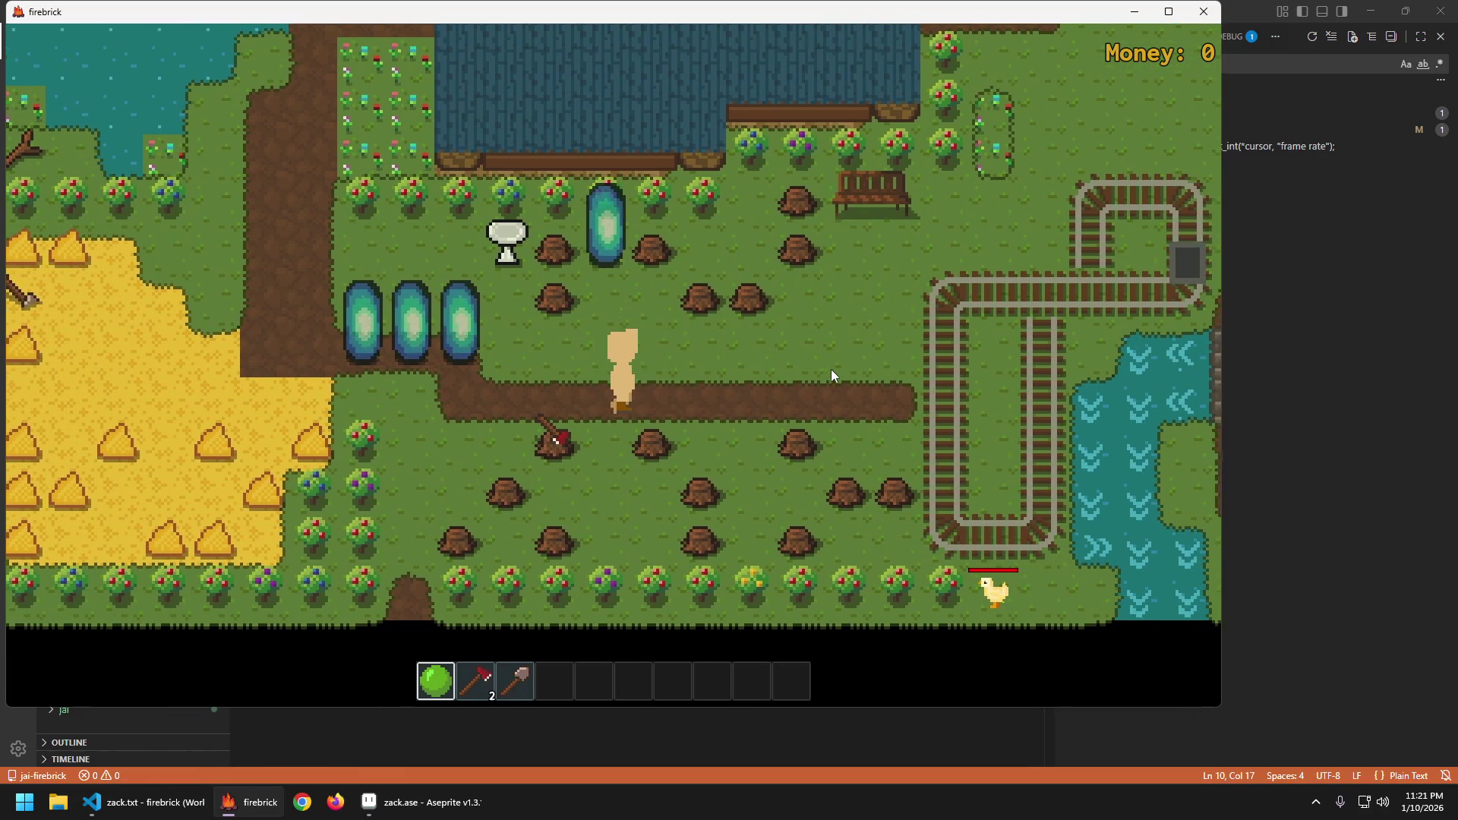
{"action": "key", "text": "a"}
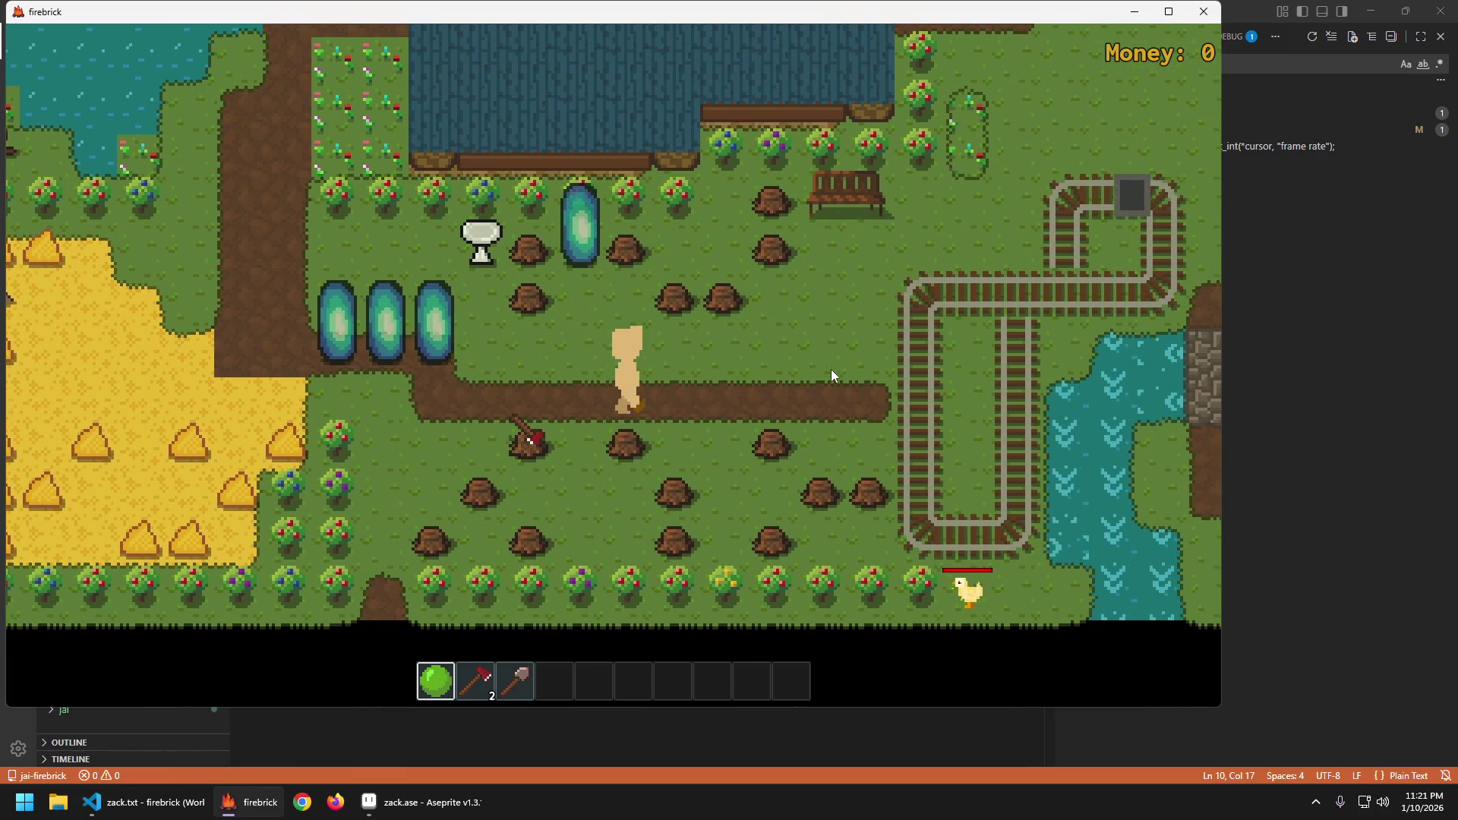
{"action": "key", "text": "Escape"}
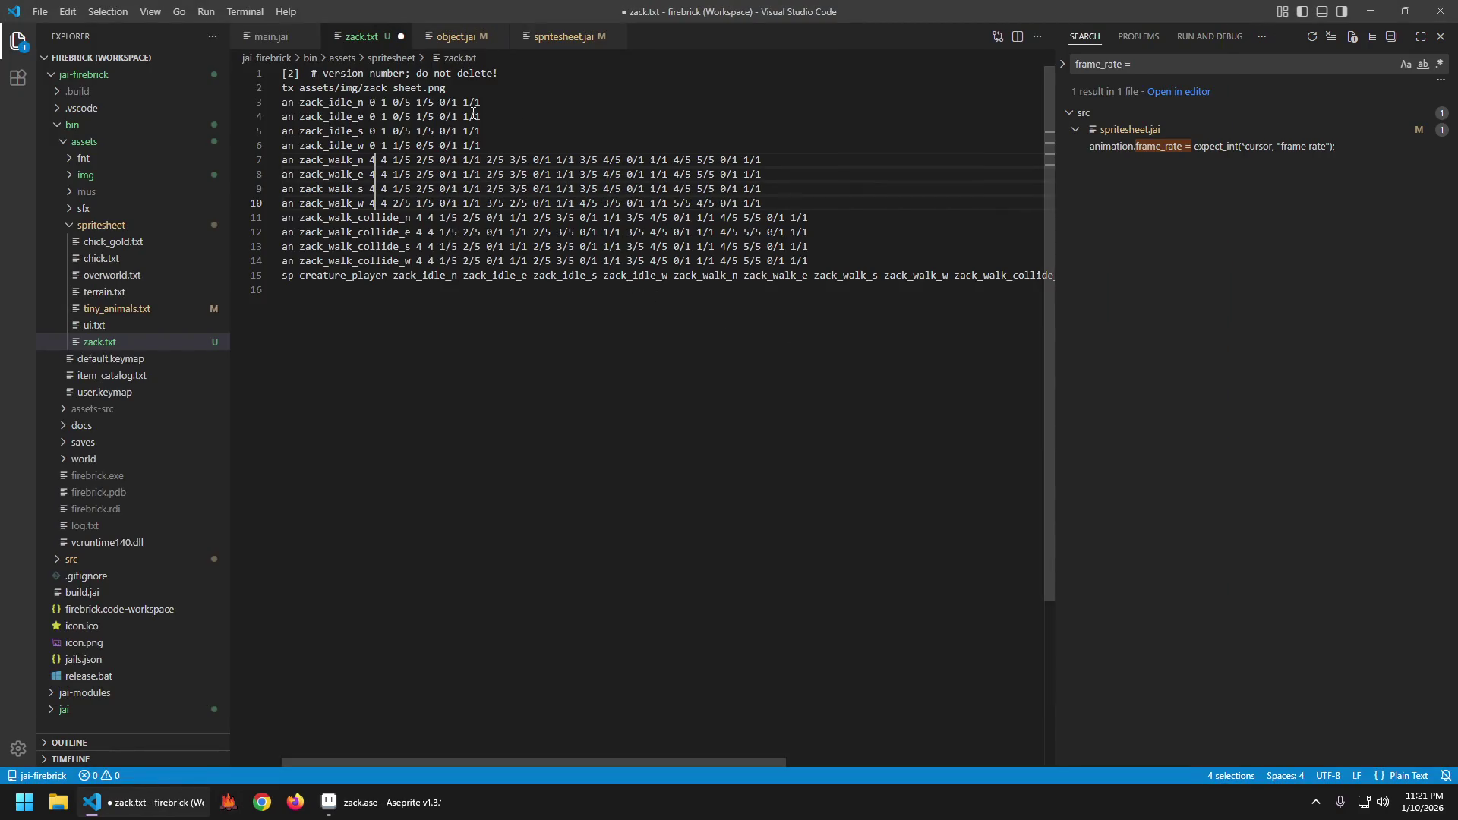
{"action": "type", "text": "2"}
Restore the zack_walk lines to 4 and relaunch the game, walking the player down.
{"action": "left_click", "coordinate": [523, 126]}
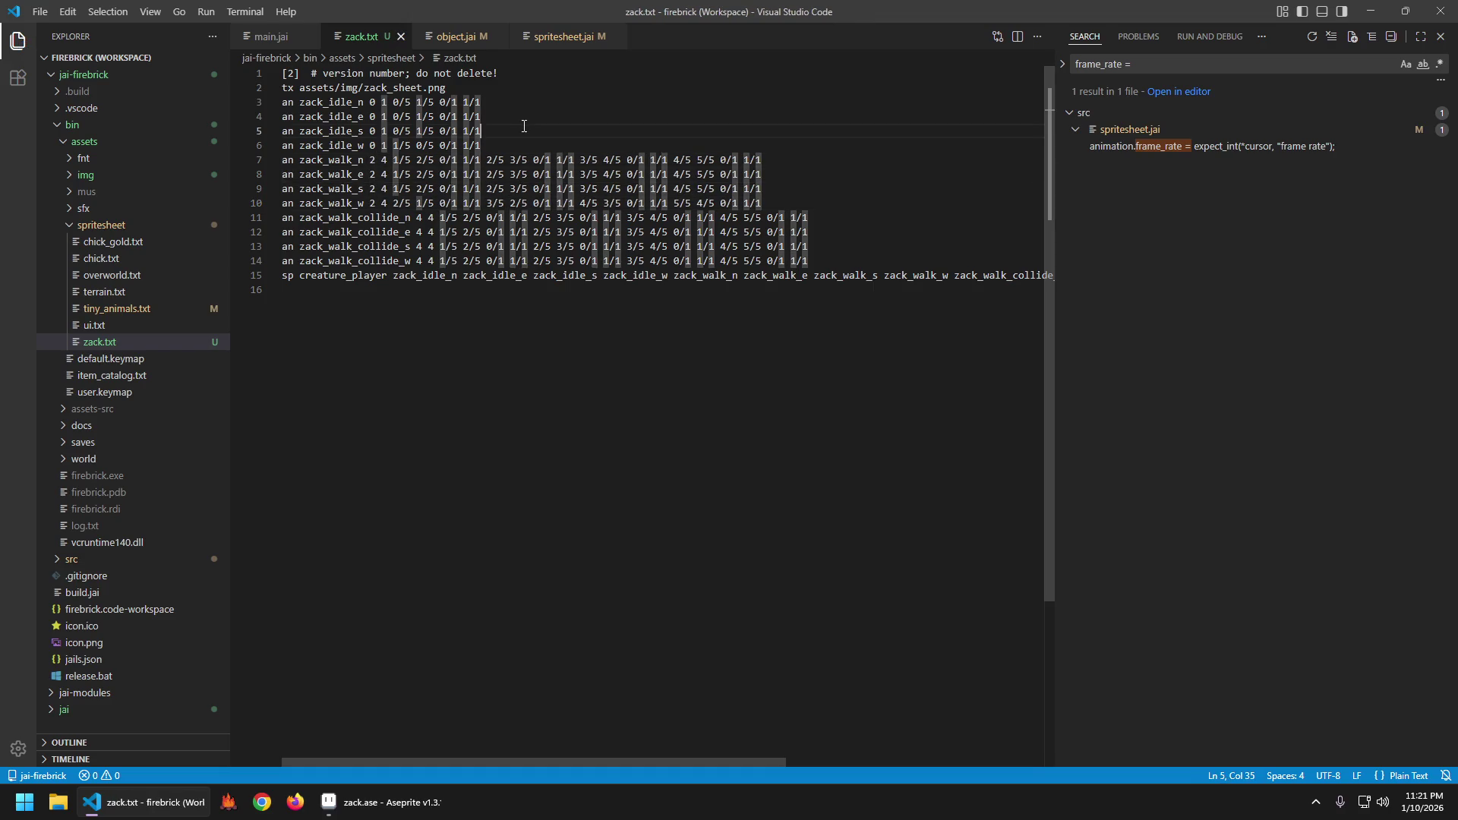
{"action": "key", "text": "F5"}
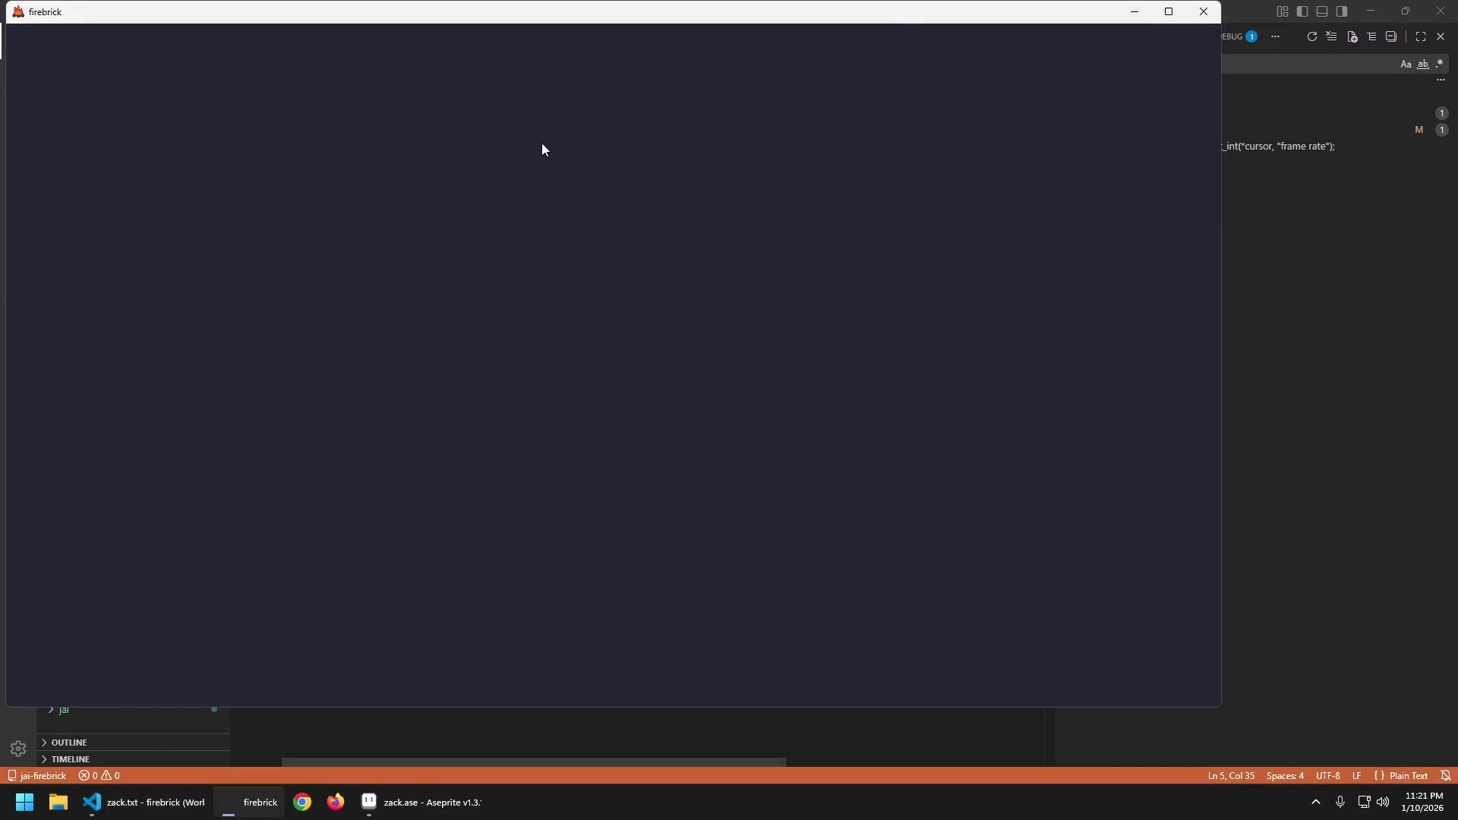
{"action": "key", "text": "s"}
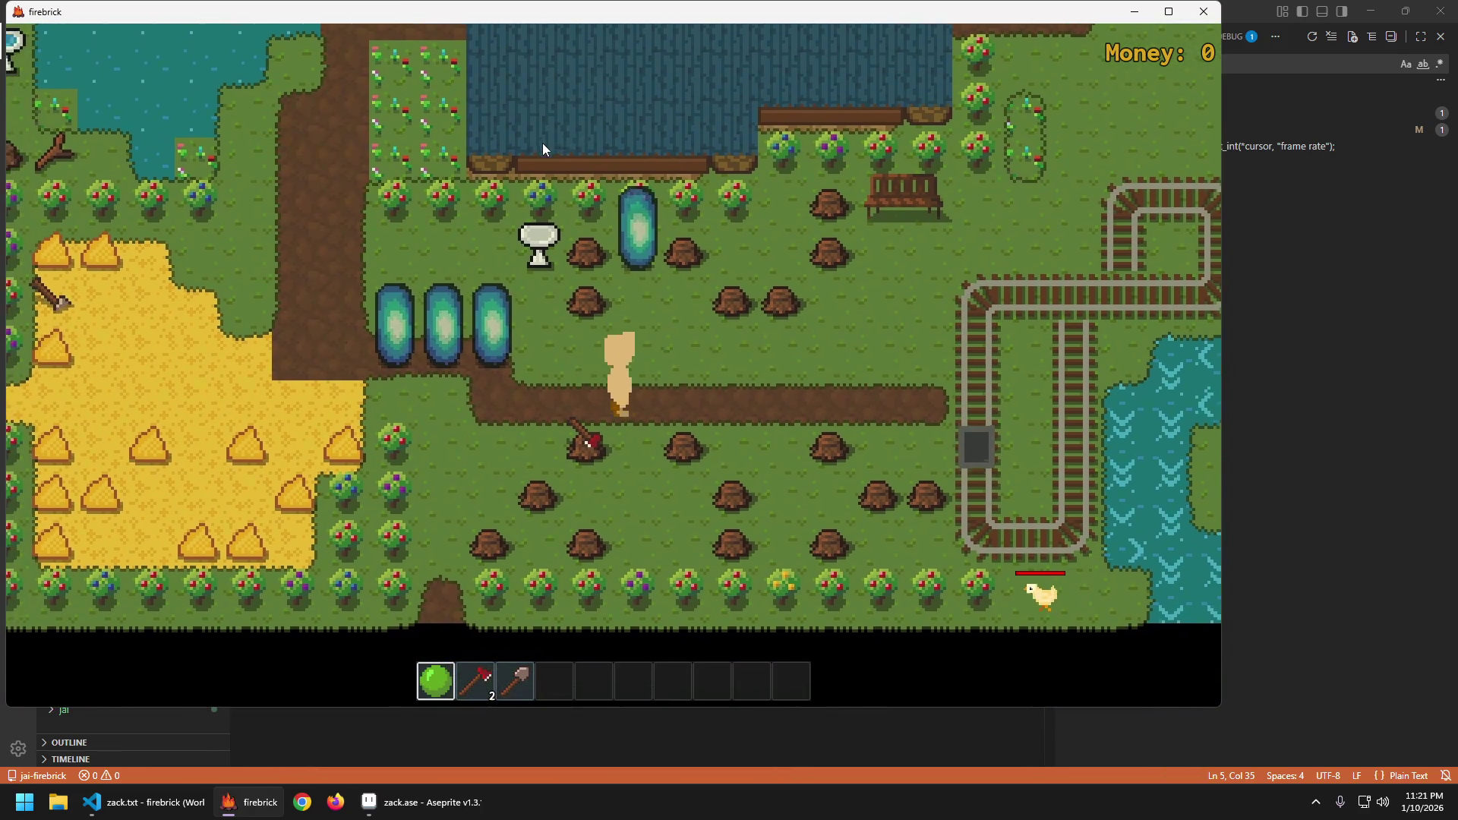
Quit the game, change line 983 of object.jai from '/= 2' to '*= 2', and relaunch.
{"action": "key", "text": "Escape"}
{"action": "key", "text": "Return"}
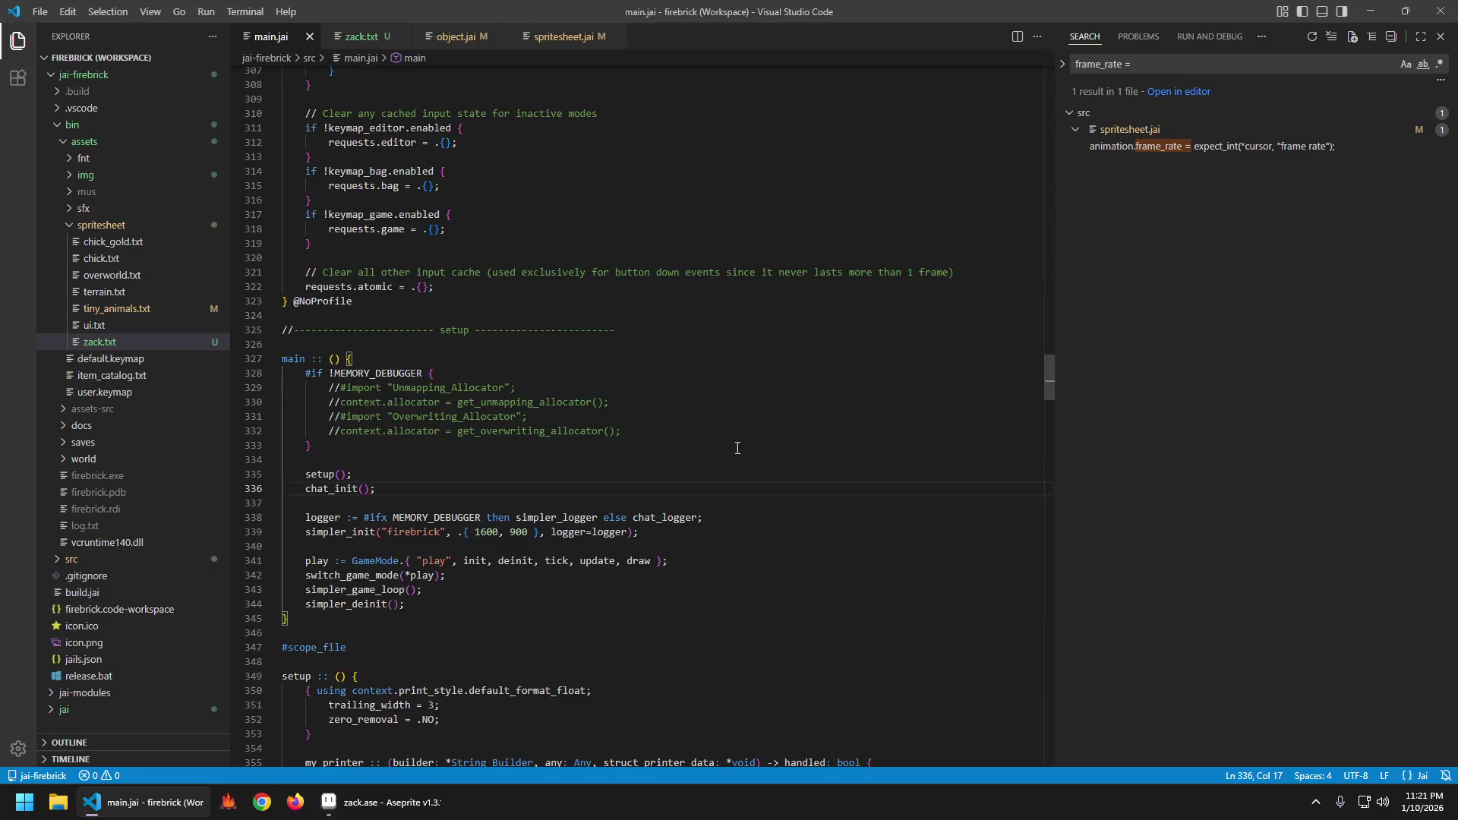
{"action": "left_click", "coordinate": [462, 38]}
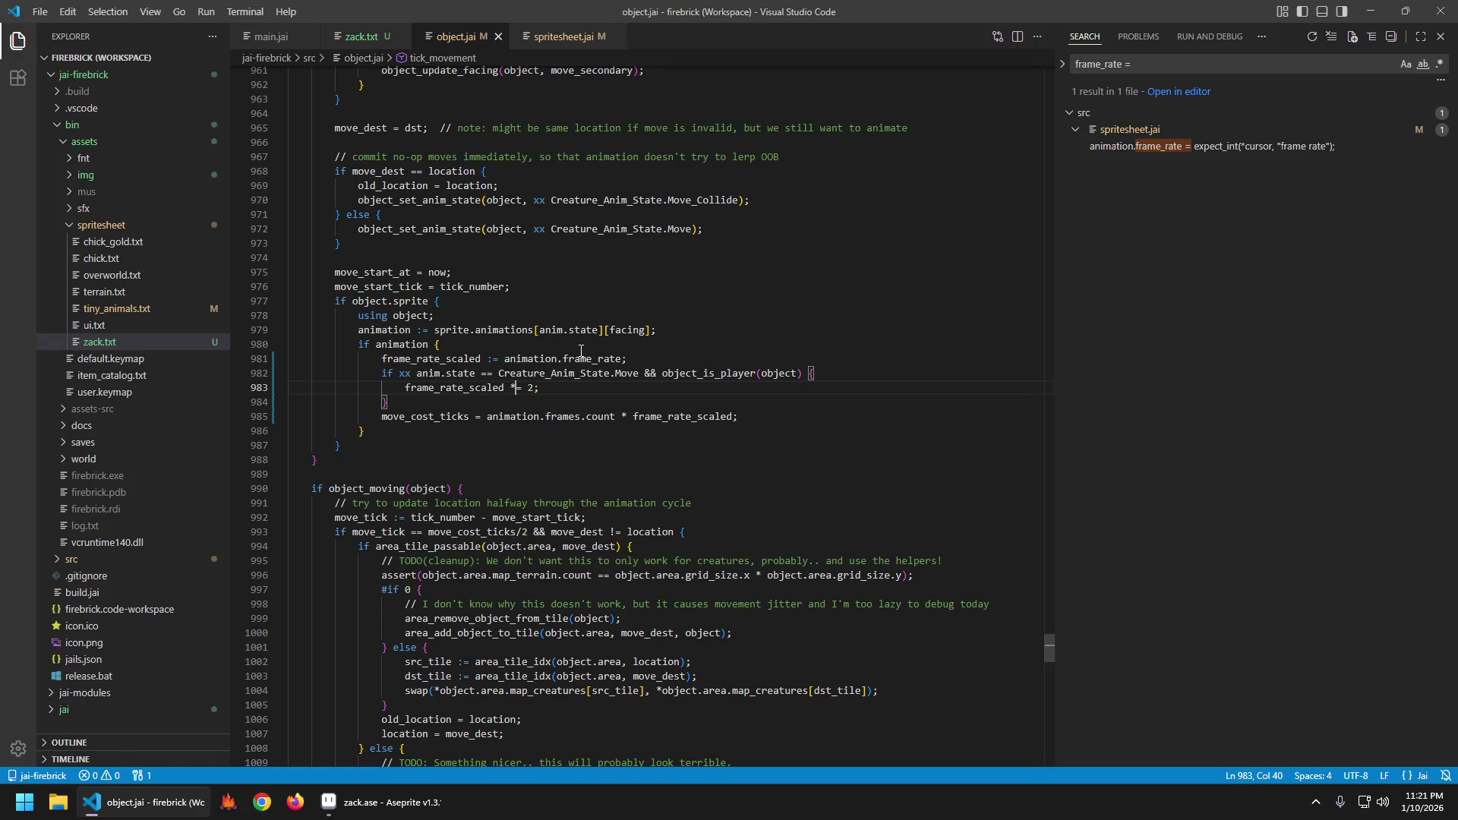
{"action": "key", "text": "F5"}
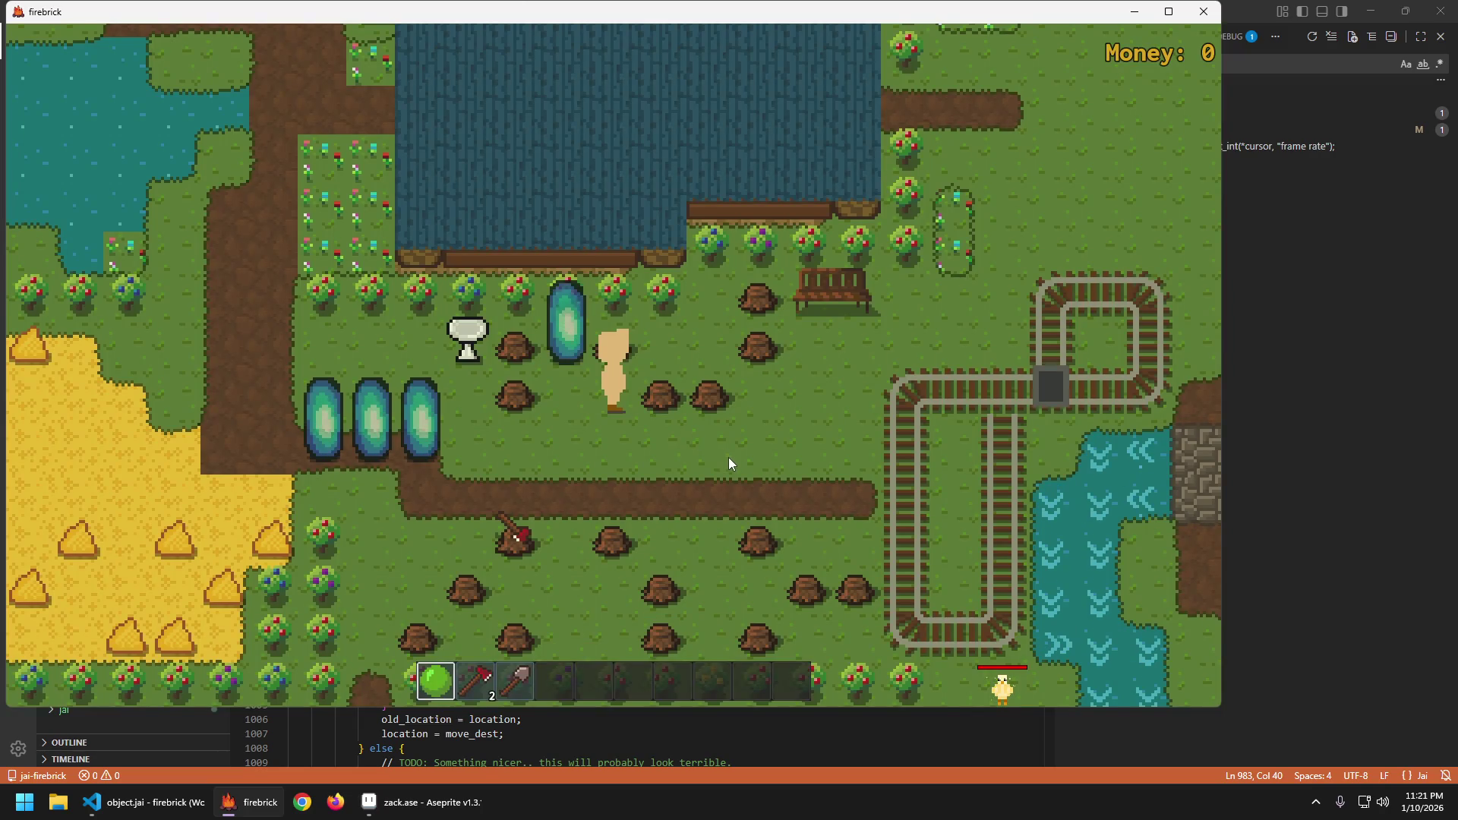
Quit the running game and, in the relaunched game, walk the player down and left.
{"action": "key", "text": "Escape"}
{"action": "left_click", "coordinate": [699, 411]}
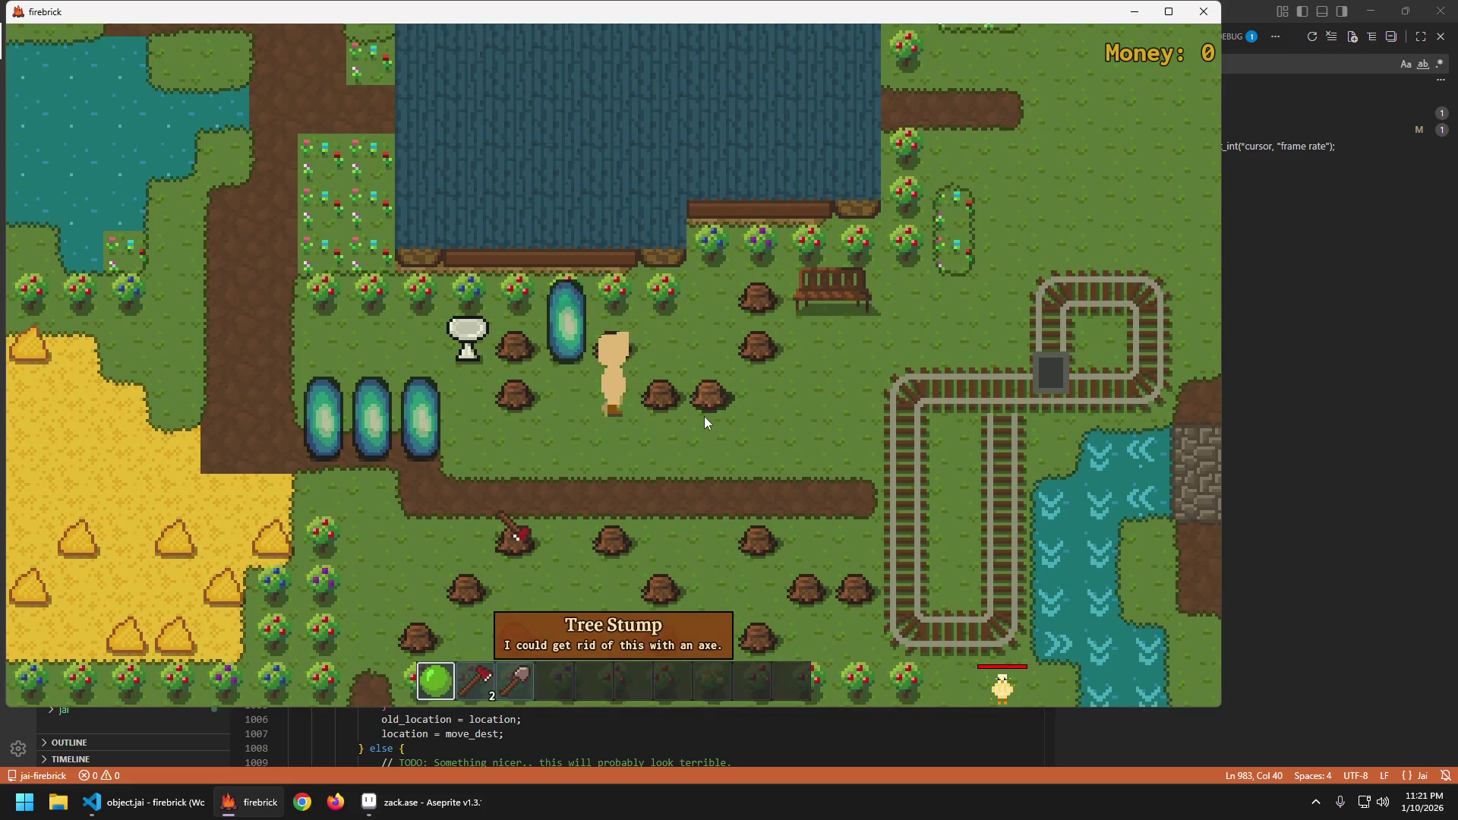
{"action": "key", "text": "Down"}
{"action": "key", "text": "Left"}
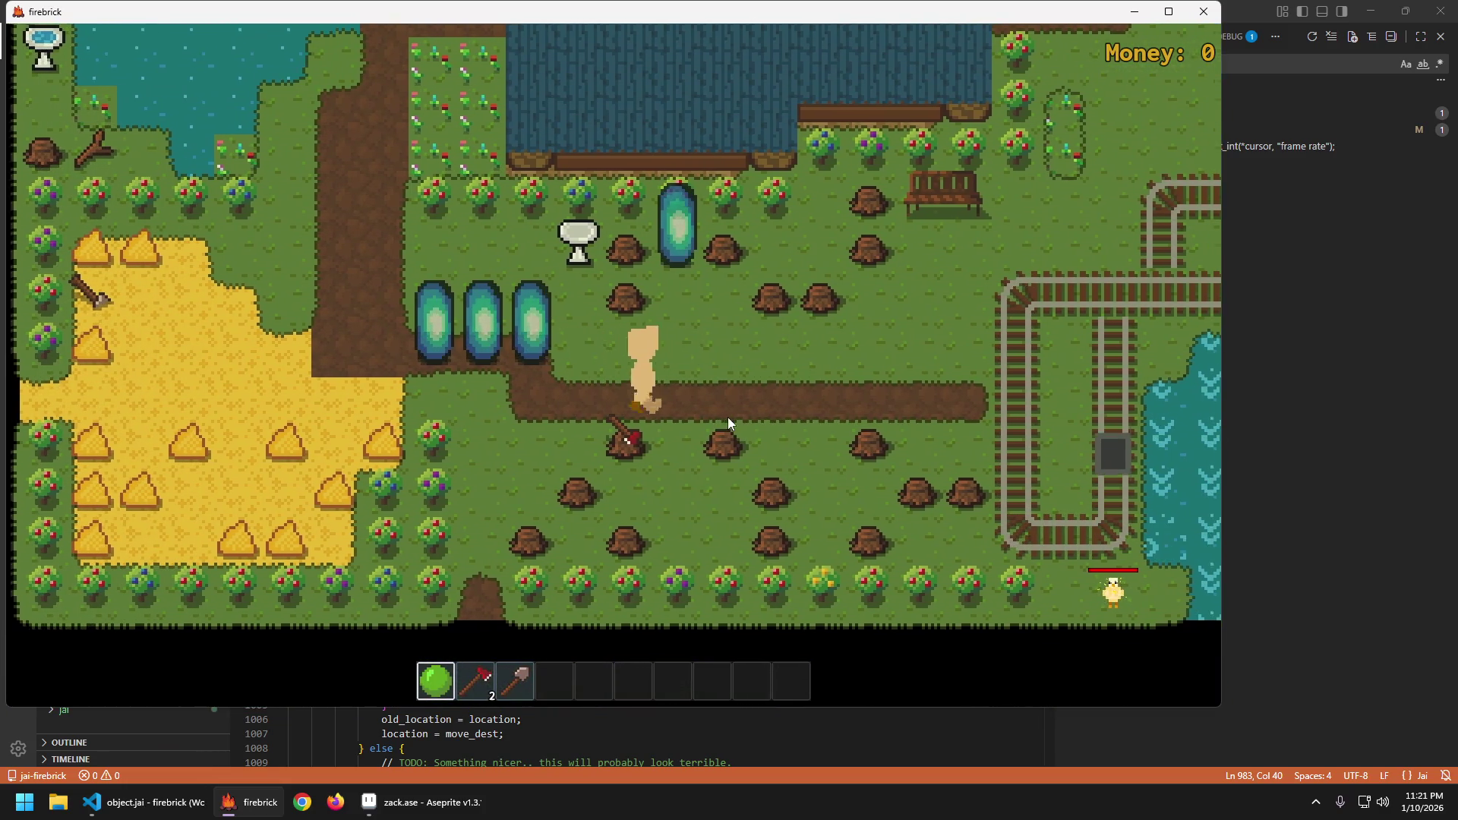
Walk the character right and back left across the farm, then quit the game.
{"action": "key", "text": "Right"}
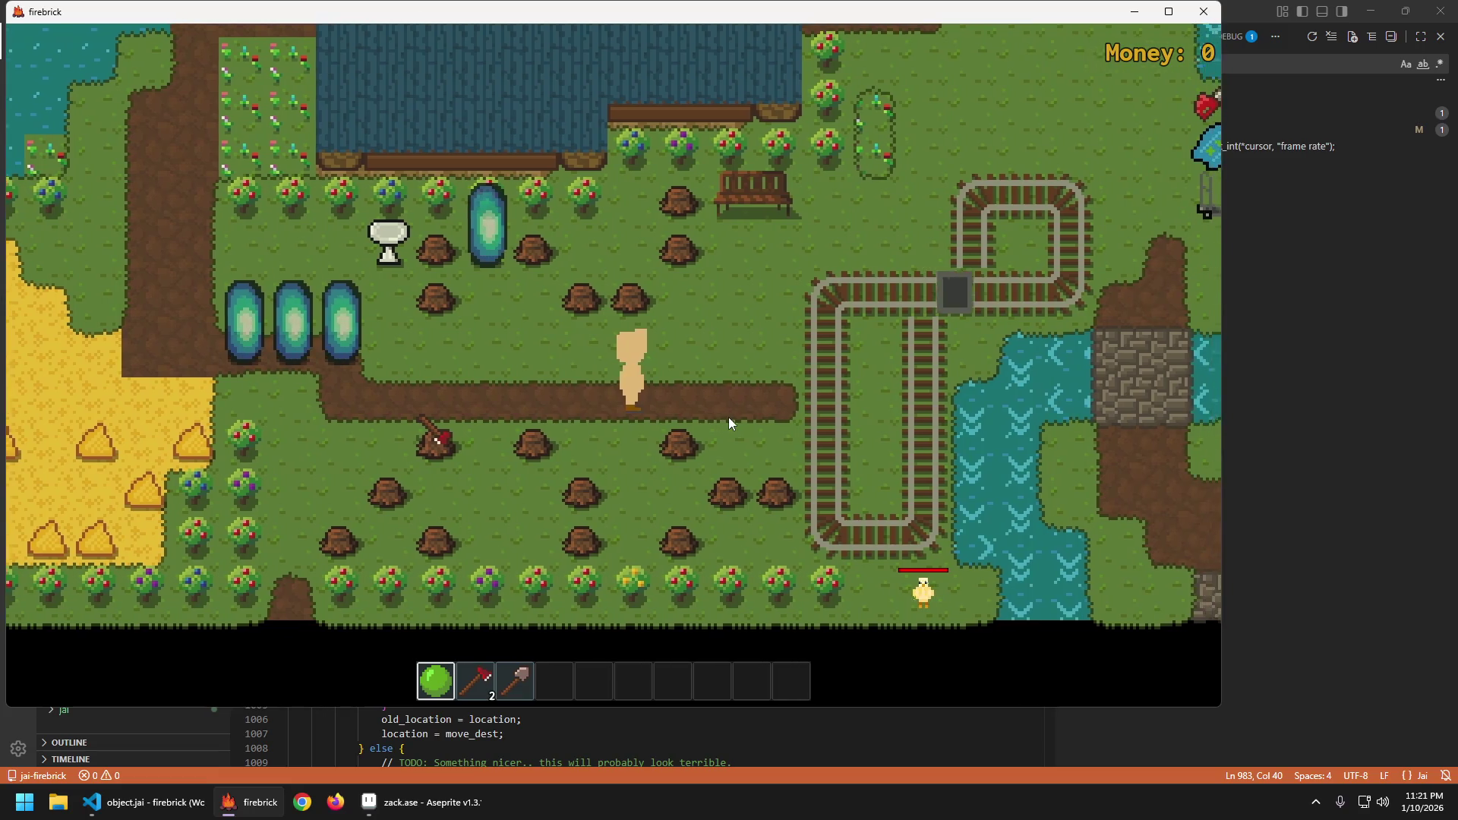
{"action": "key", "text": "Right"}
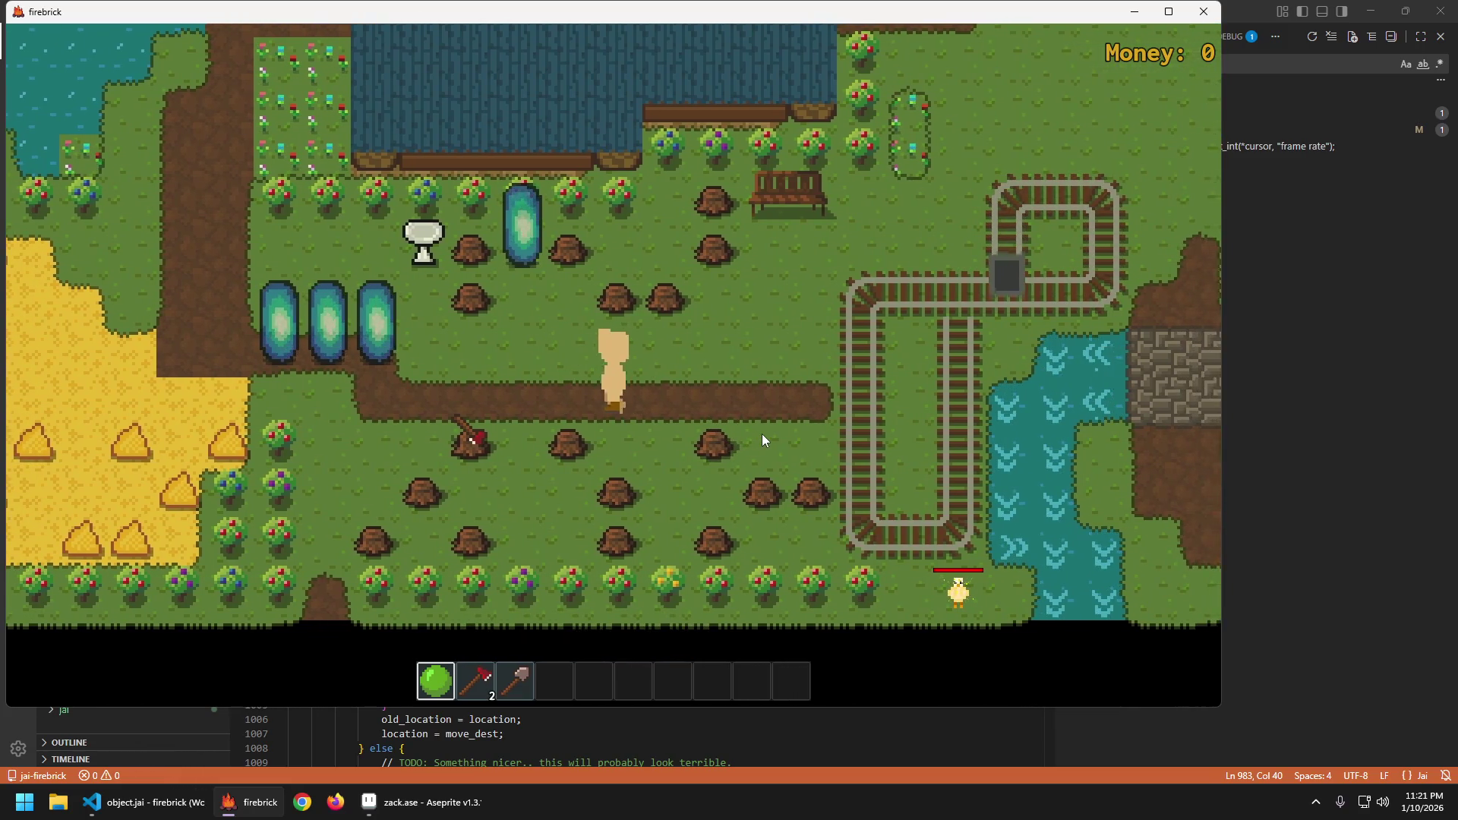
{"action": "key", "text": "Left"}
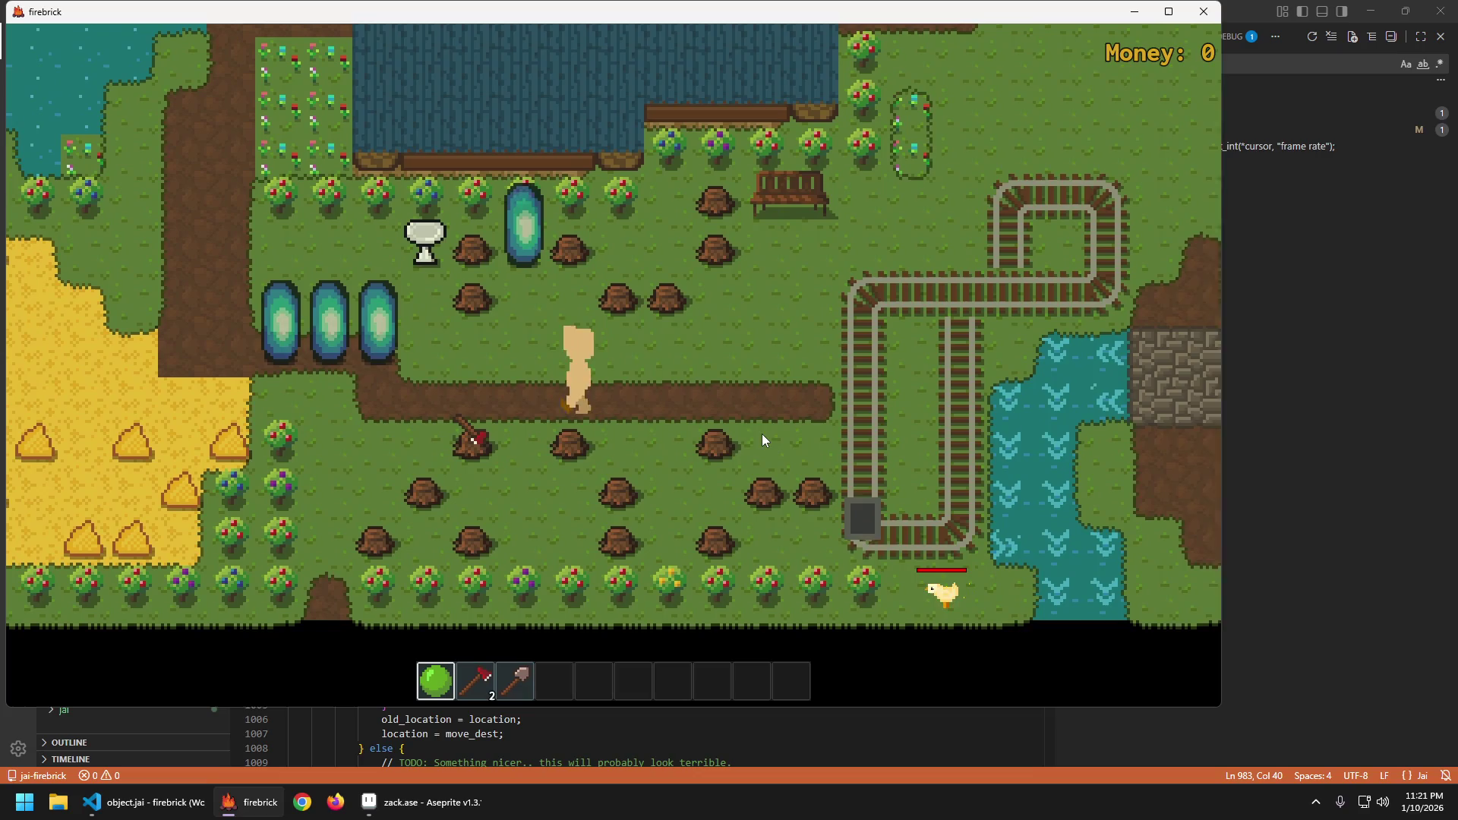
{"action": "key", "text": "Escape"}
{"action": "left_click", "coordinate": [706, 414]}
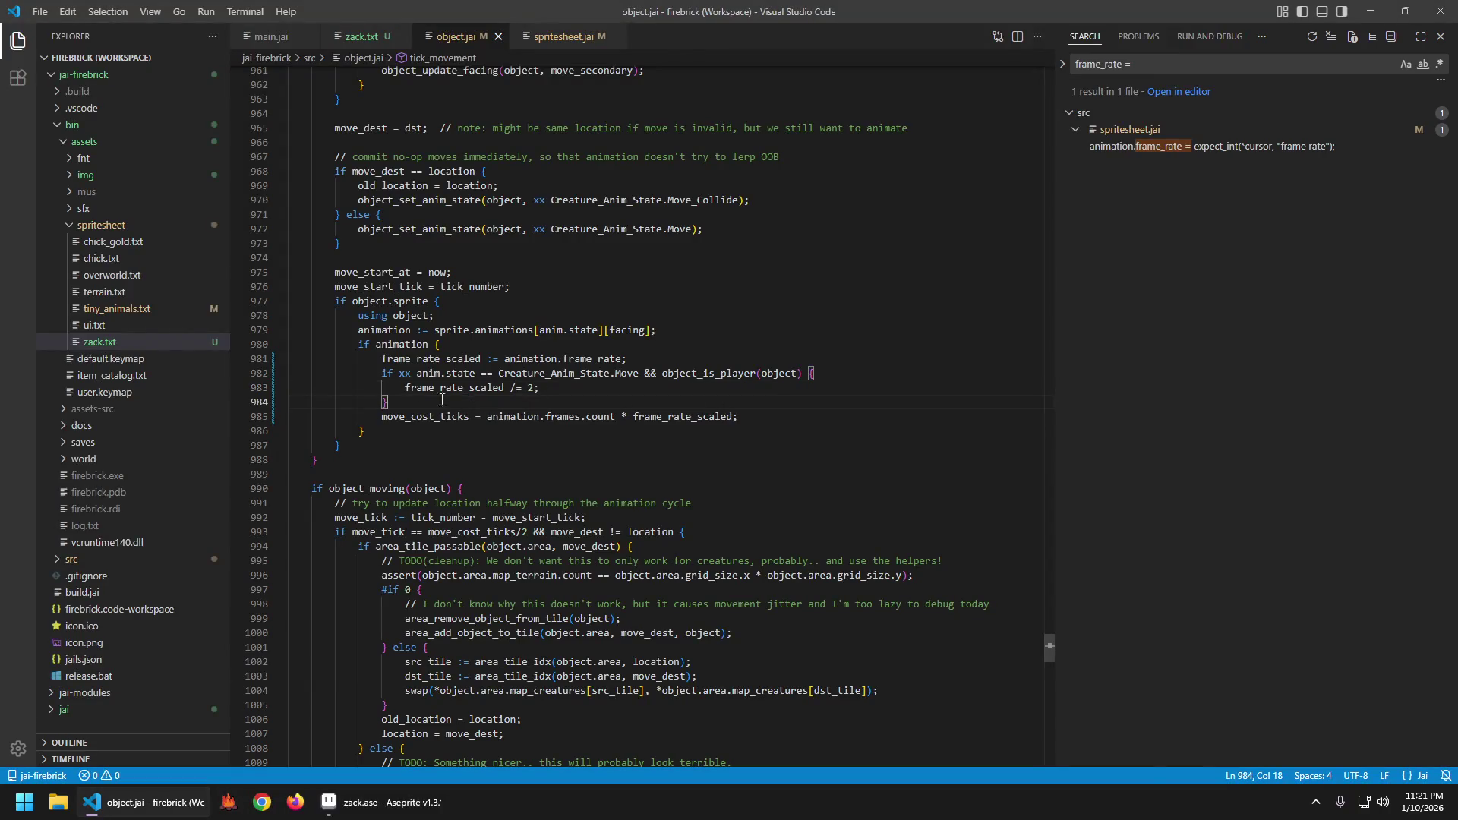
In tick_movement, replace the frame_rate_scaled block with animation.frame_rate.
{"action": "left_click_drag", "start_coordinate": [441, 400], "coordinate": [247, 353]}
{"action": "key", "text": "Delete"}
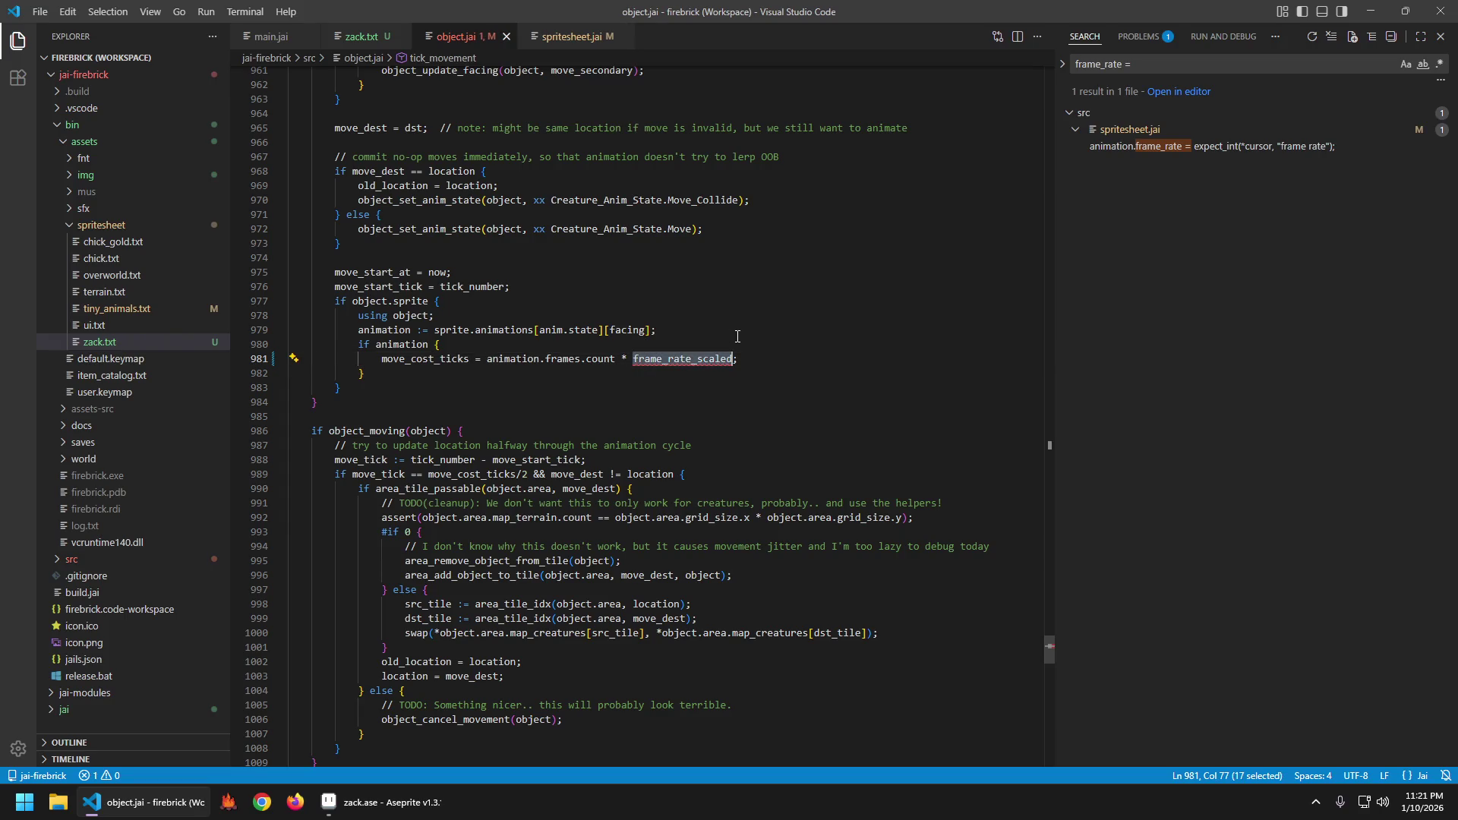
{"action": "type", "text": "animation.frame"}
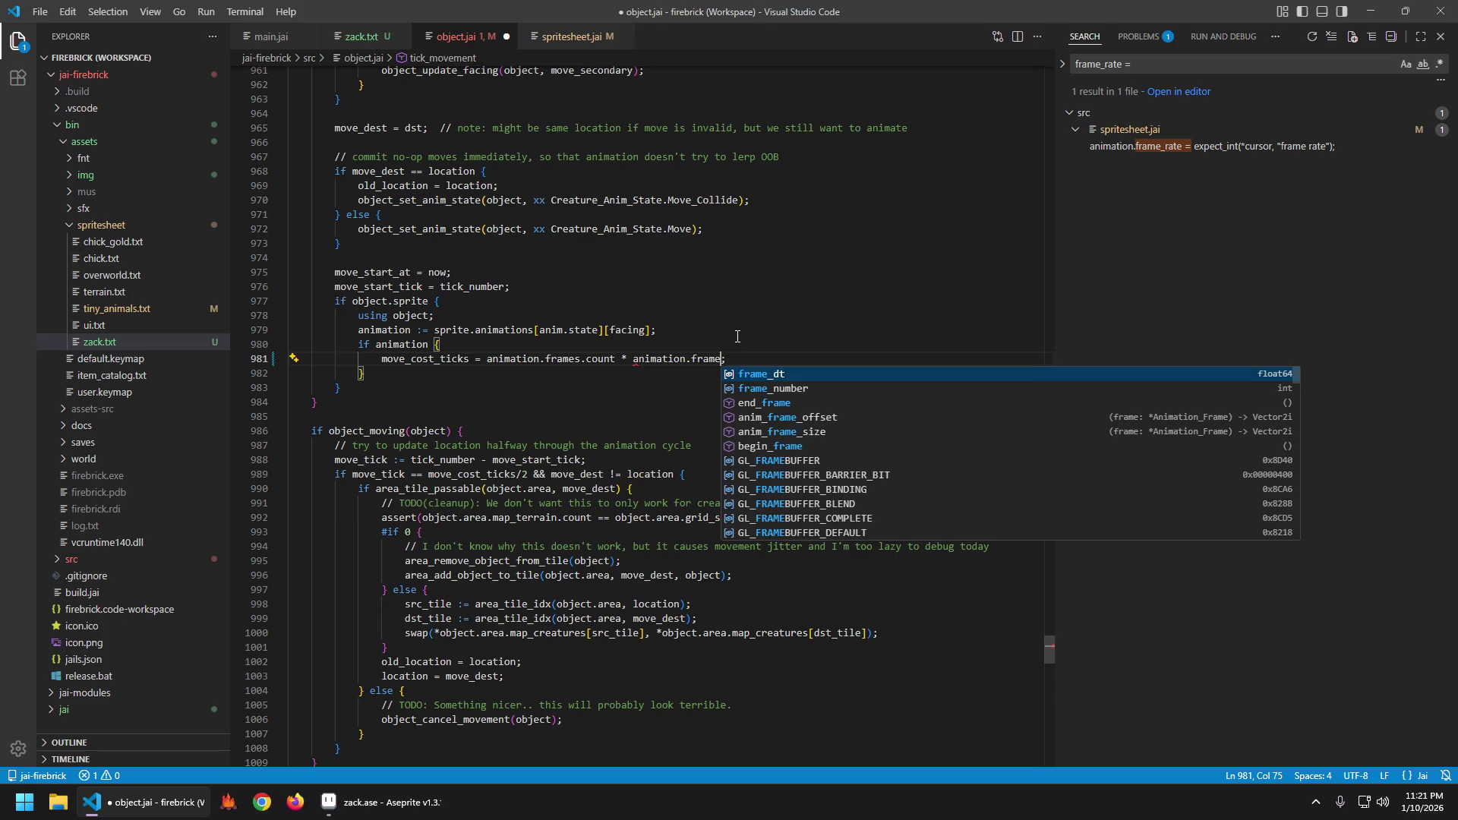
{"action": "key", "text": "Down"}
{"action": "key", "text": "Up"}
{"action": "key", "text": "Down"}
{"action": "key", "text": "Down"}
{"action": "key", "text": "Up"}
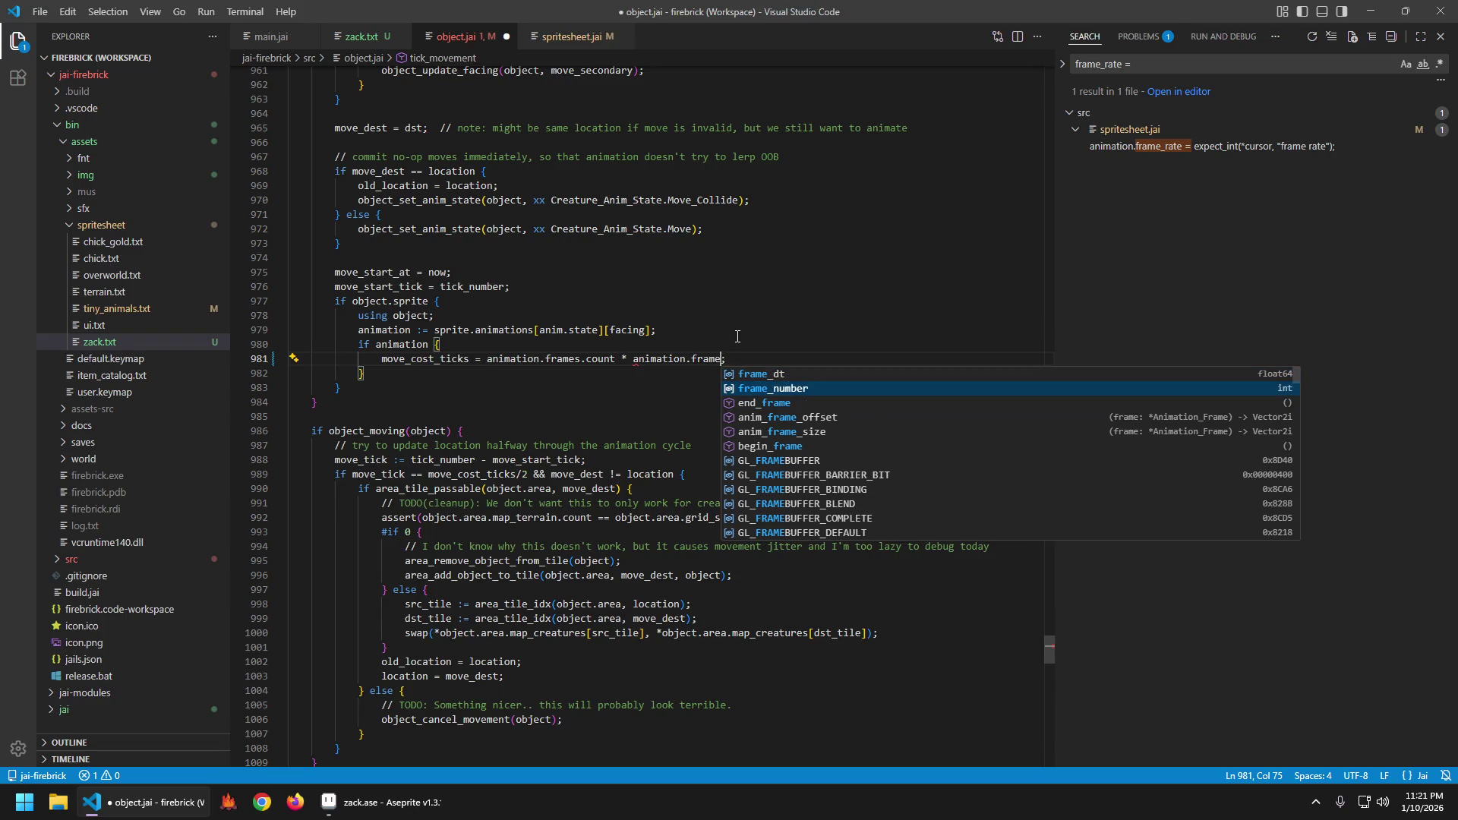
{"action": "type", "text": "_rate"}
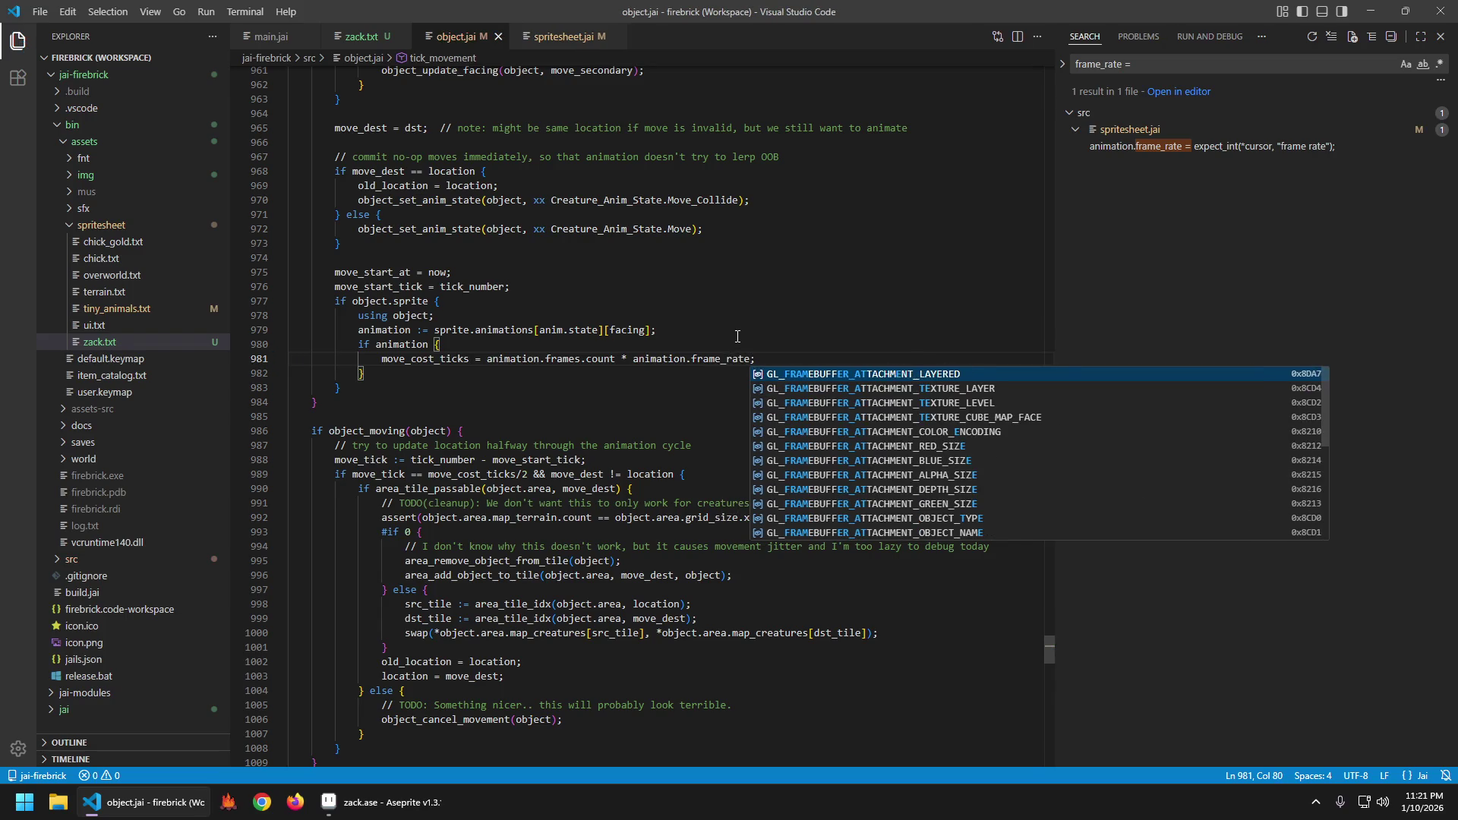
{"action": "key", "text": "Escape"}
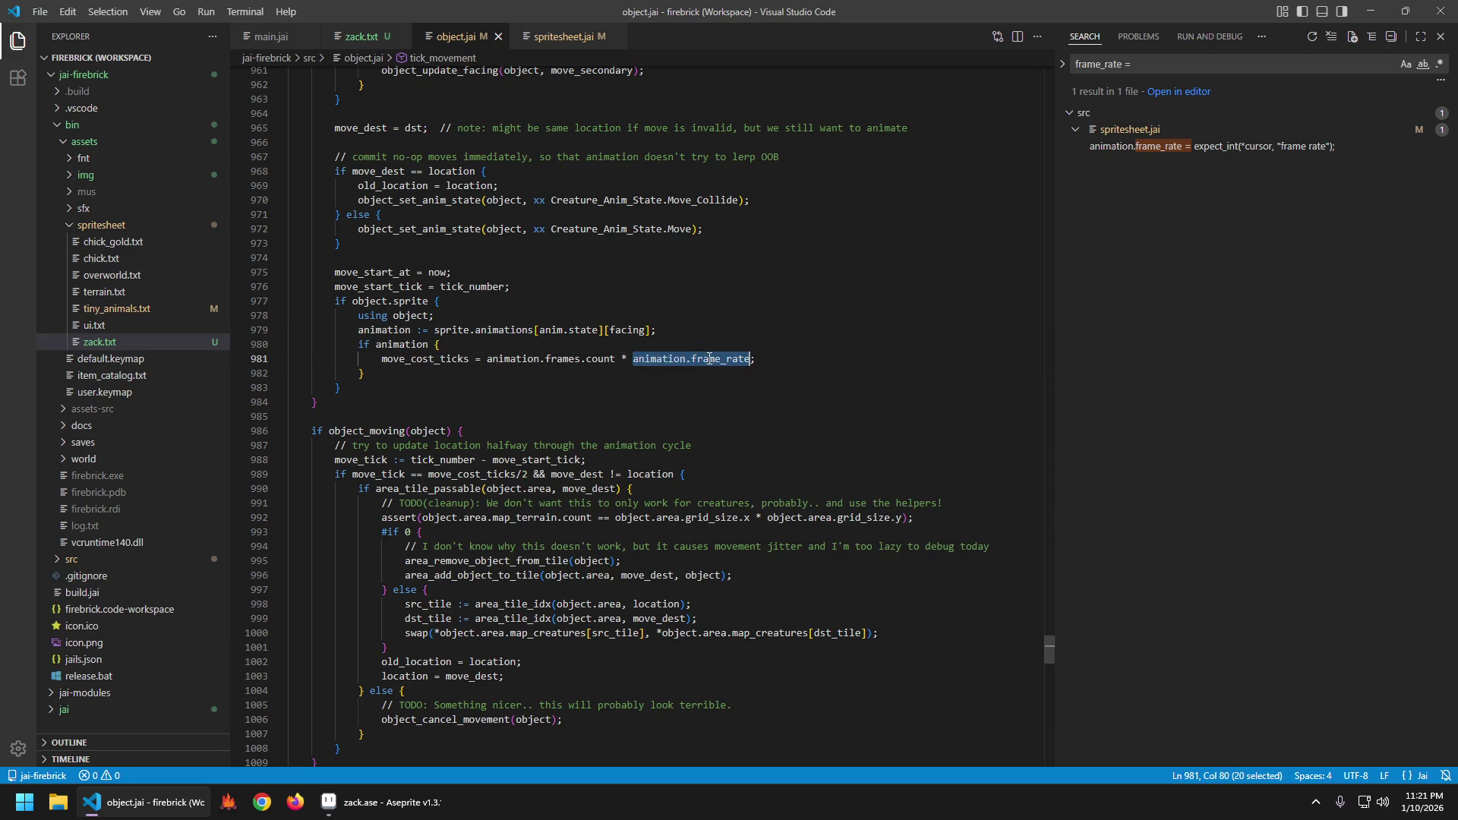
Find 'scaled' in tick_object and delete its frame_rate_scaled block and the leftover empty line.
{"action": "type", "text": "scaled"}
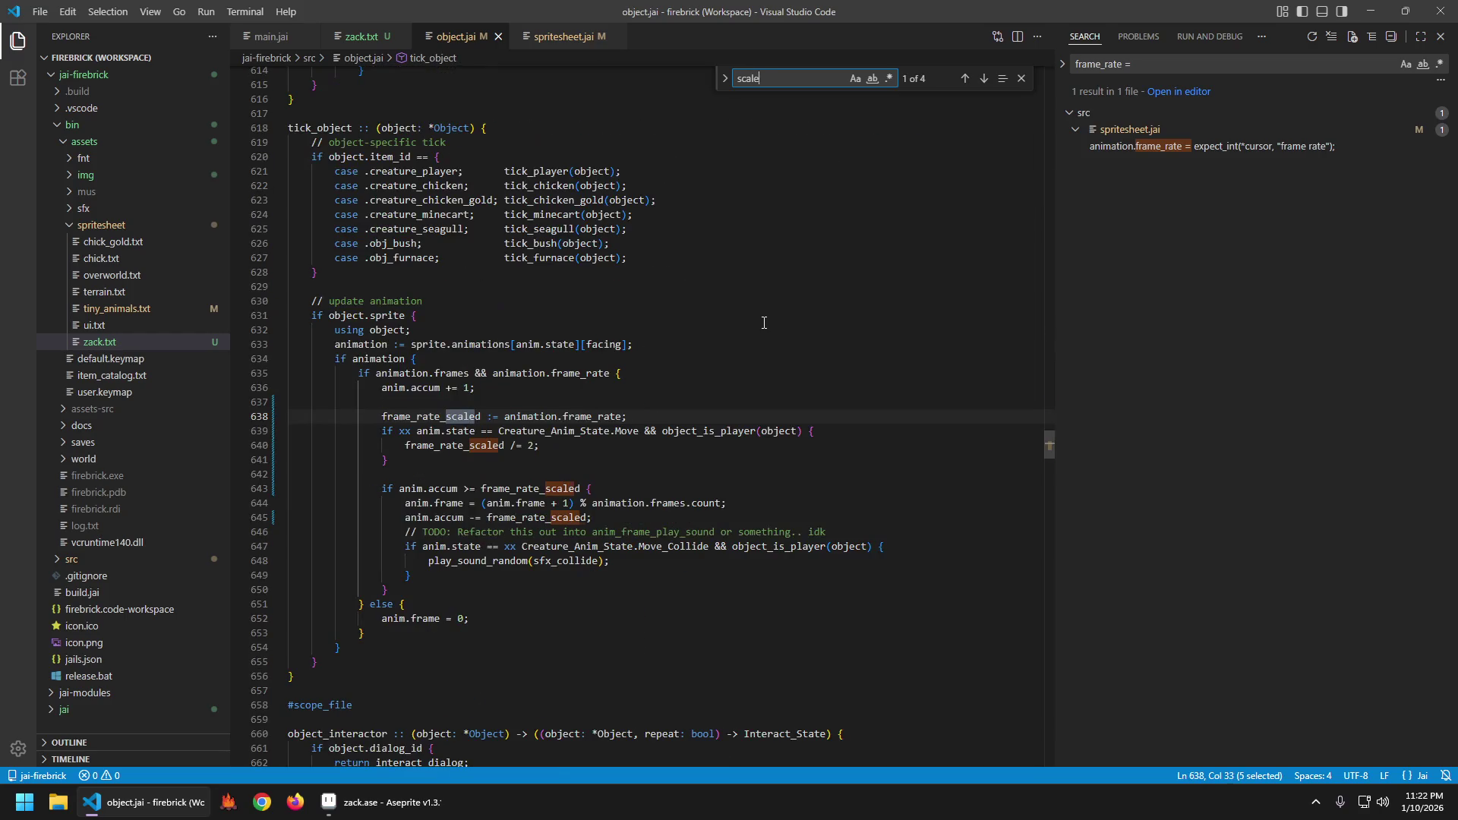
{"action": "key", "text": "Escape"}
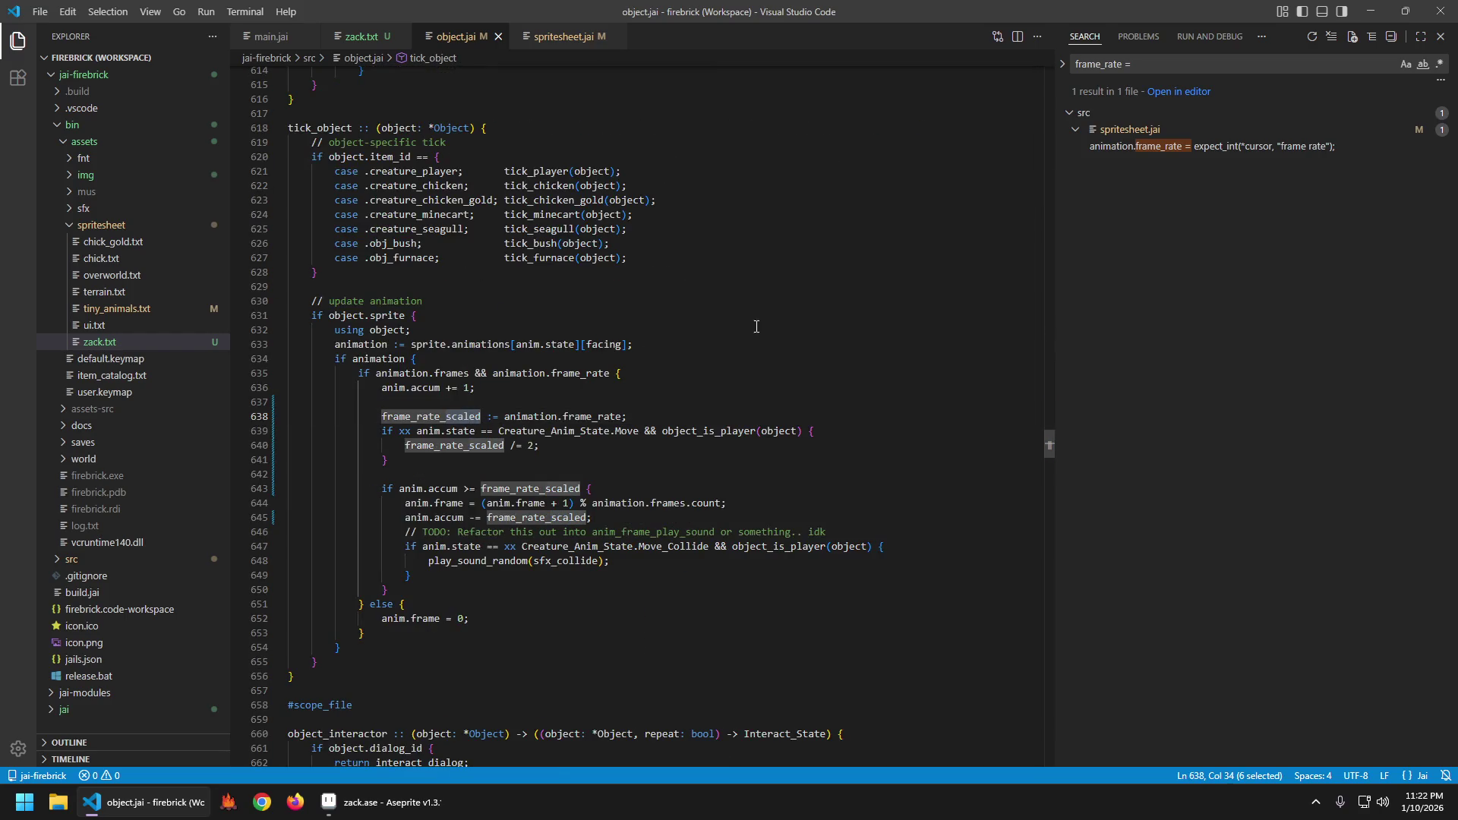
{"action": "left_click_drag", "start_coordinate": [533, 416], "coordinate": [578, 415]}
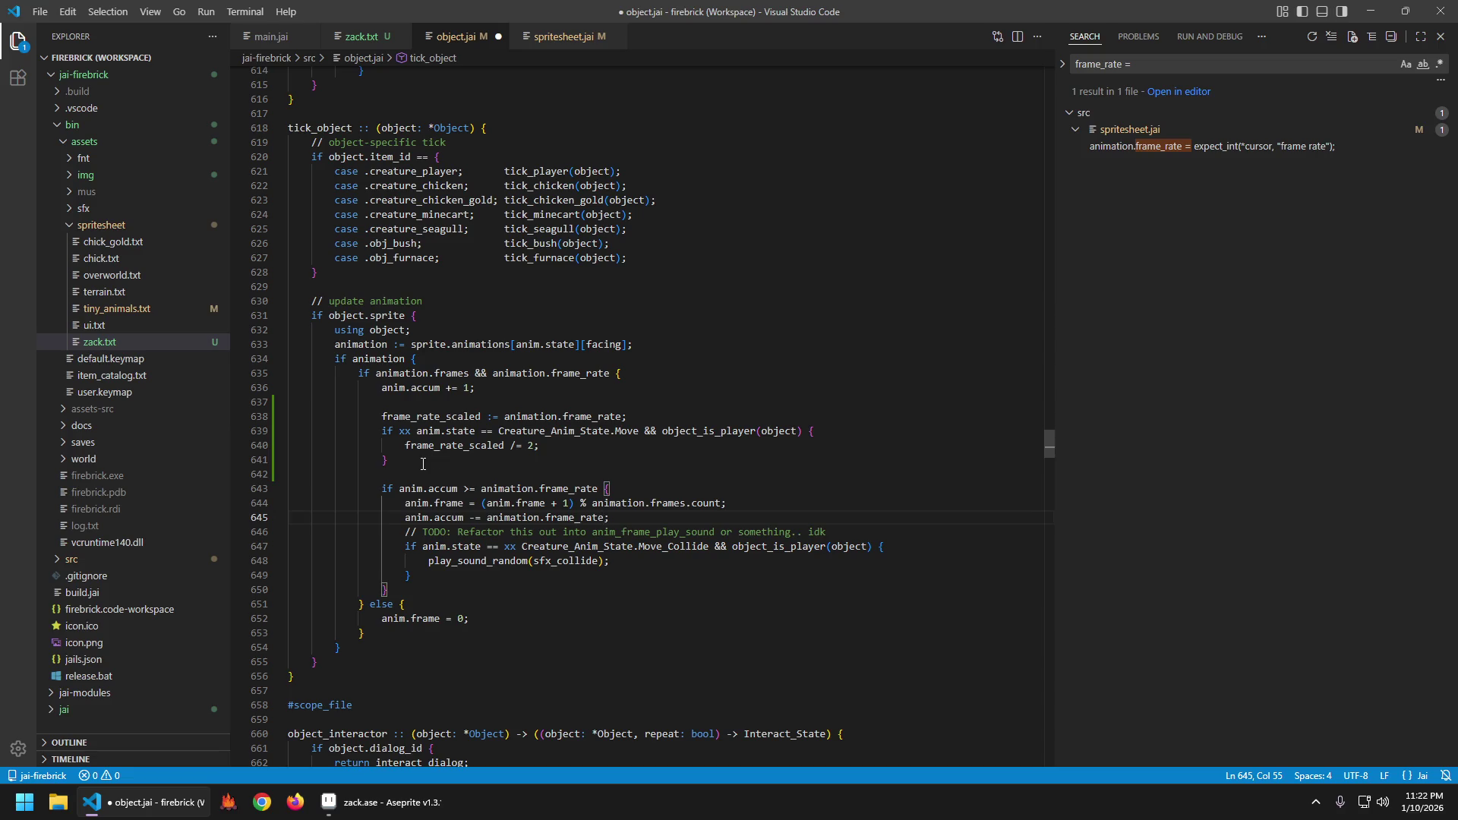
{"action": "key", "text": "shift+Up"}
{"action": "key", "text": "shift+Up"}
{"action": "key", "text": "shift+Up"}
{"action": "key", "text": "ctrl+shift+k"}
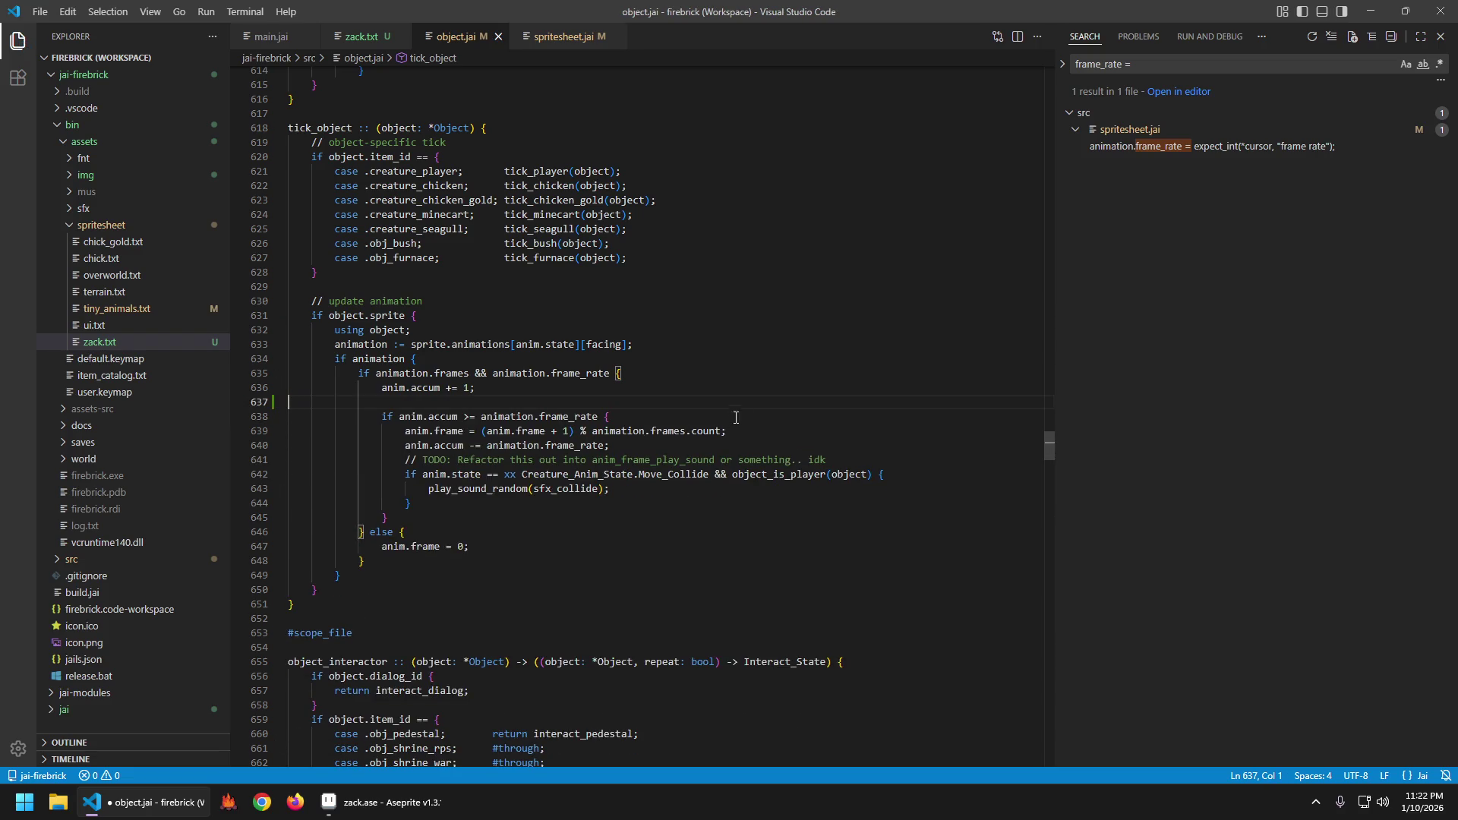
{"action": "key", "text": "ctrl+shift+k"}
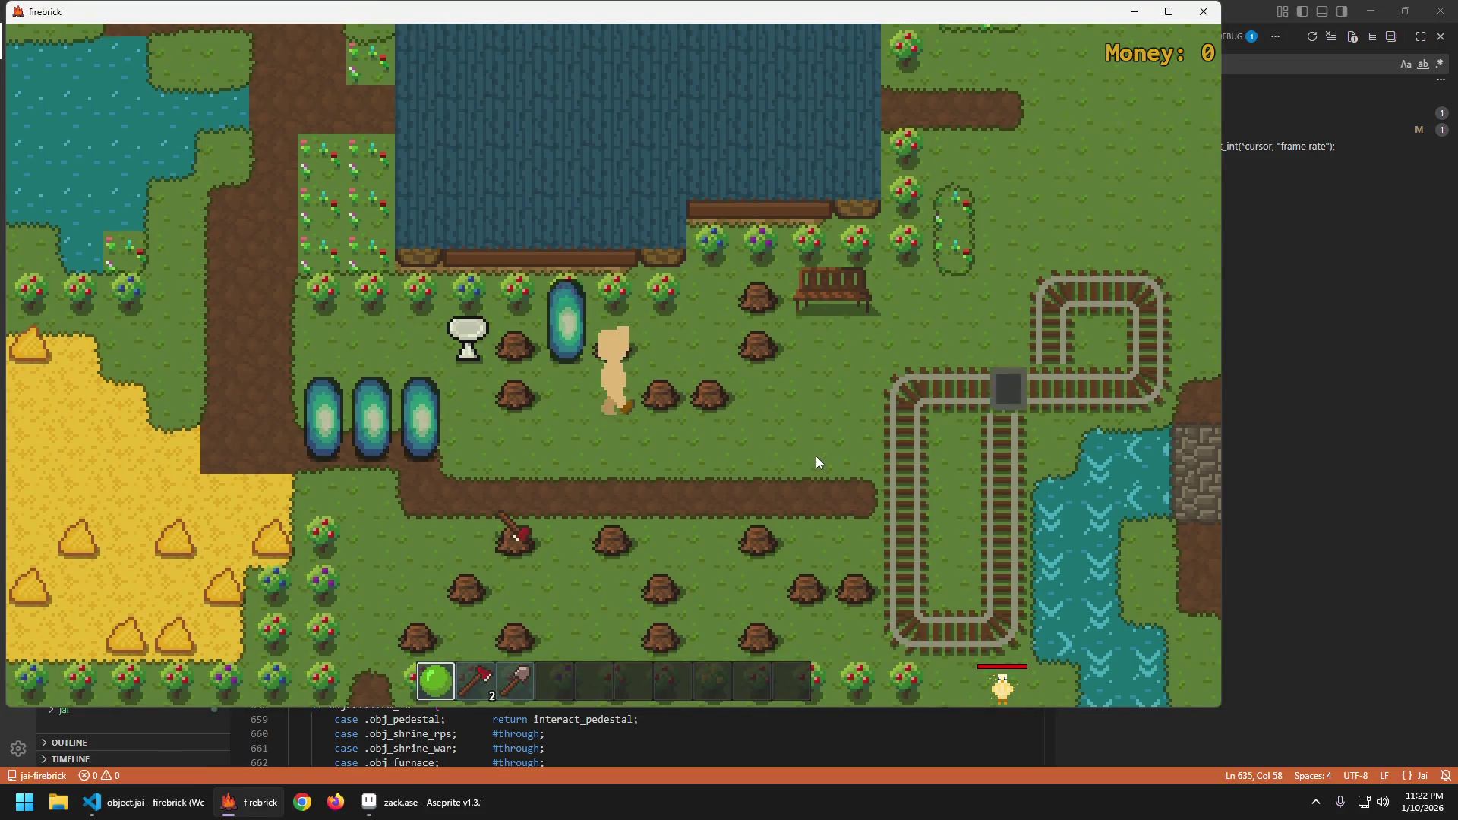
Walk the character down onto the dirt path, right, then back left across the farm.
{"action": "key", "text": "s"}
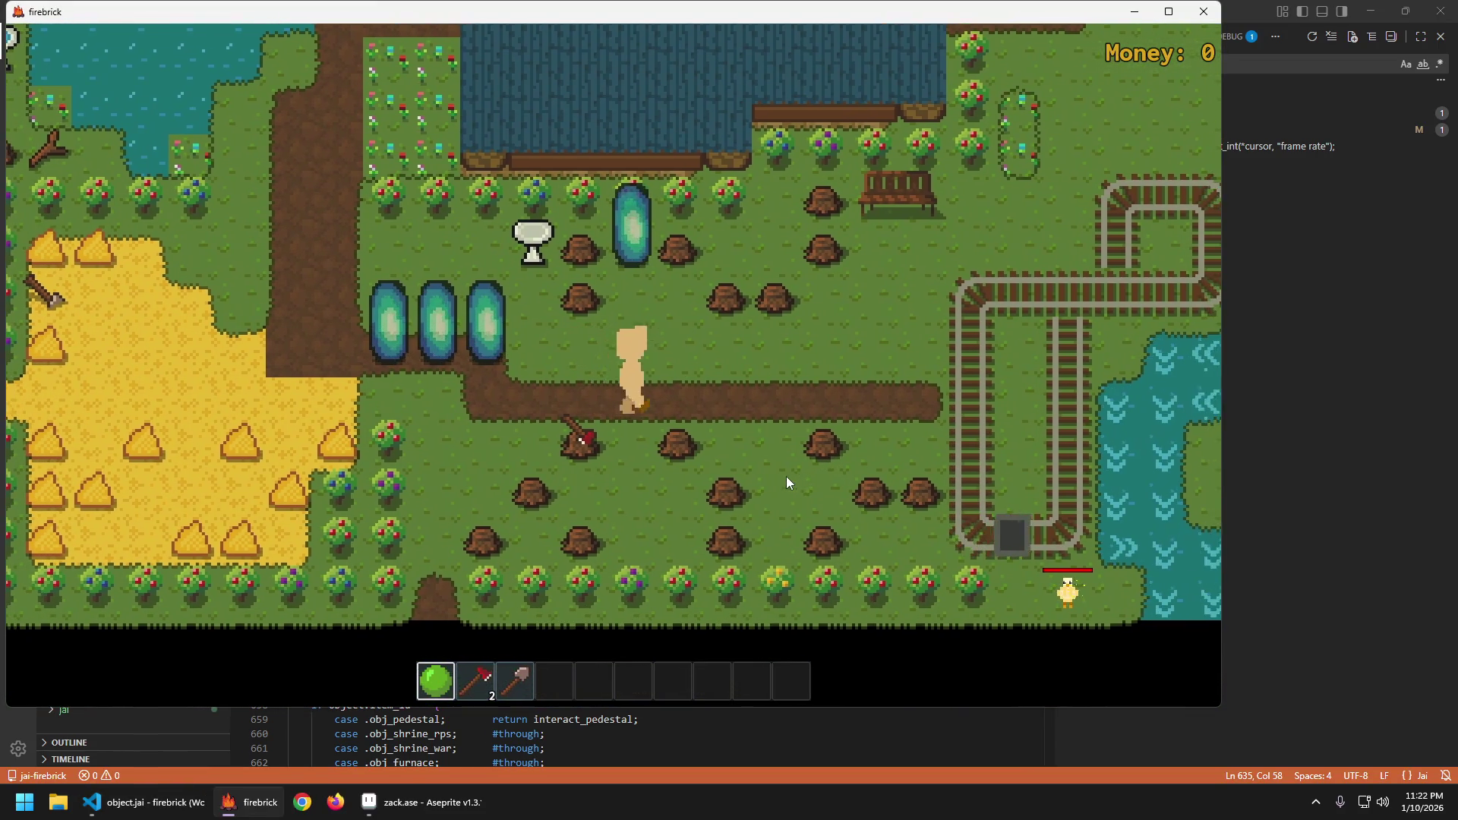
{"action": "key", "text": "d"}
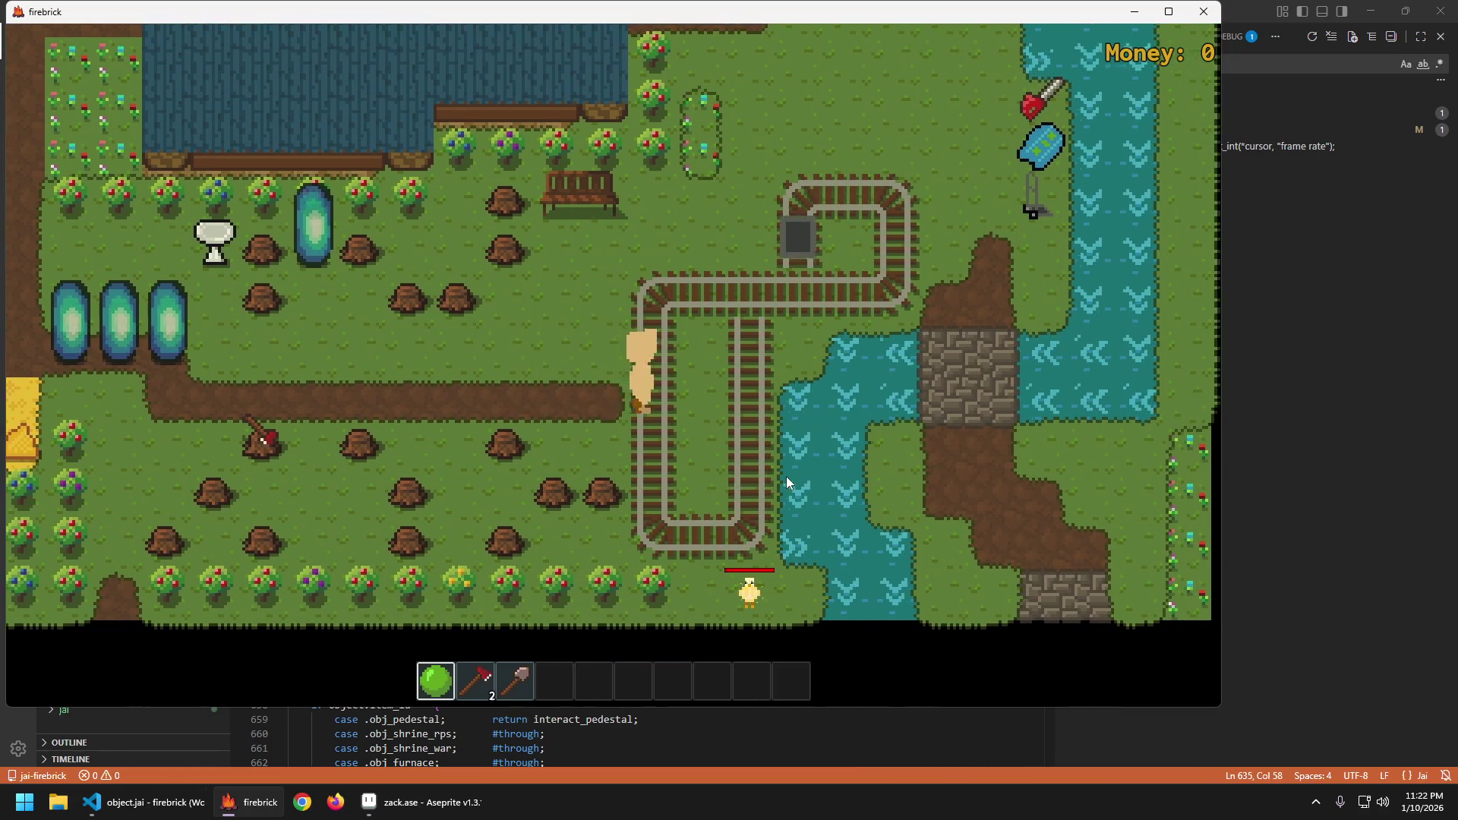
{"action": "key", "text": "a"}
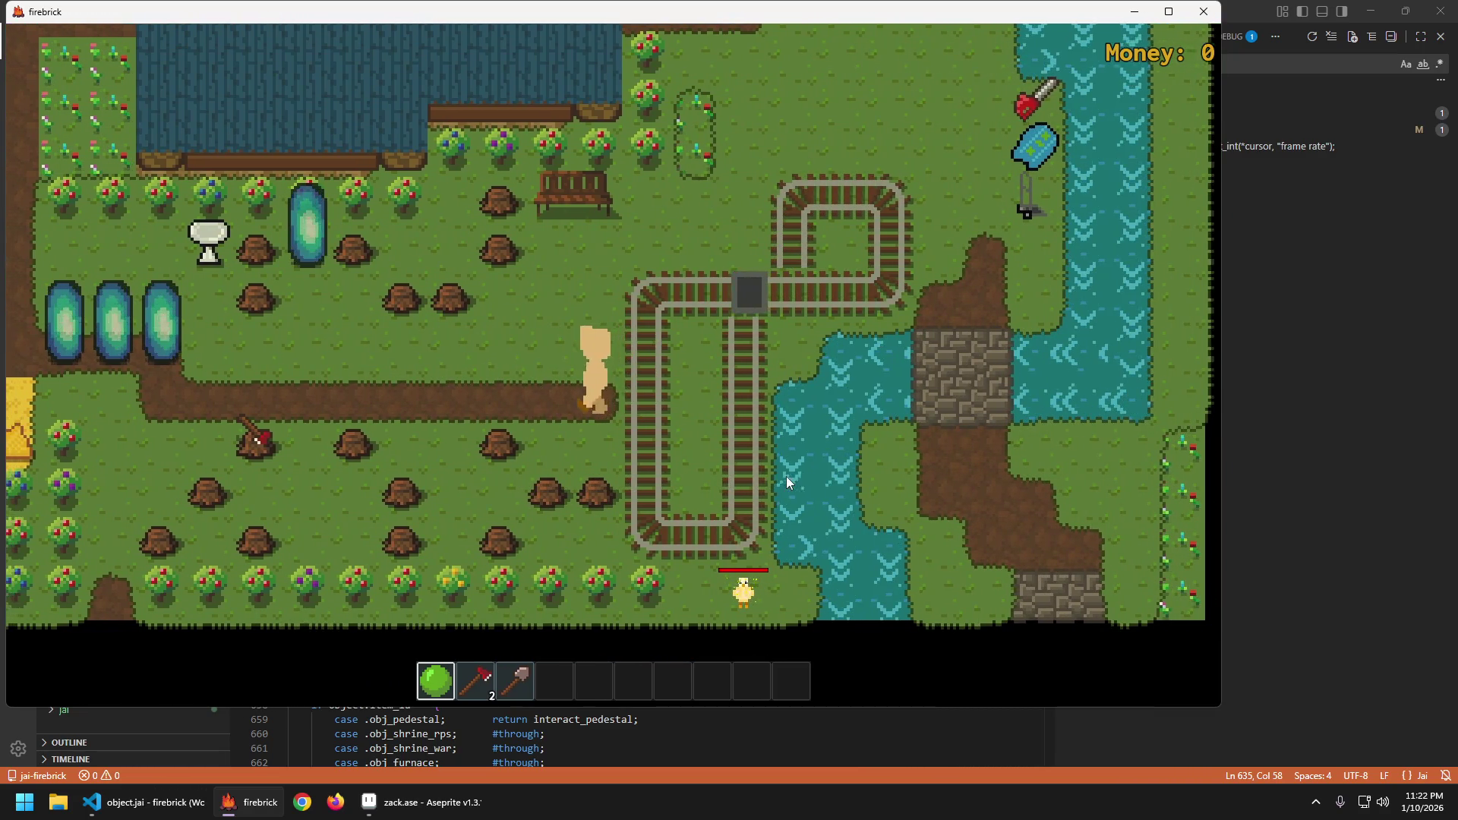
{"action": "key", "text": "a"}
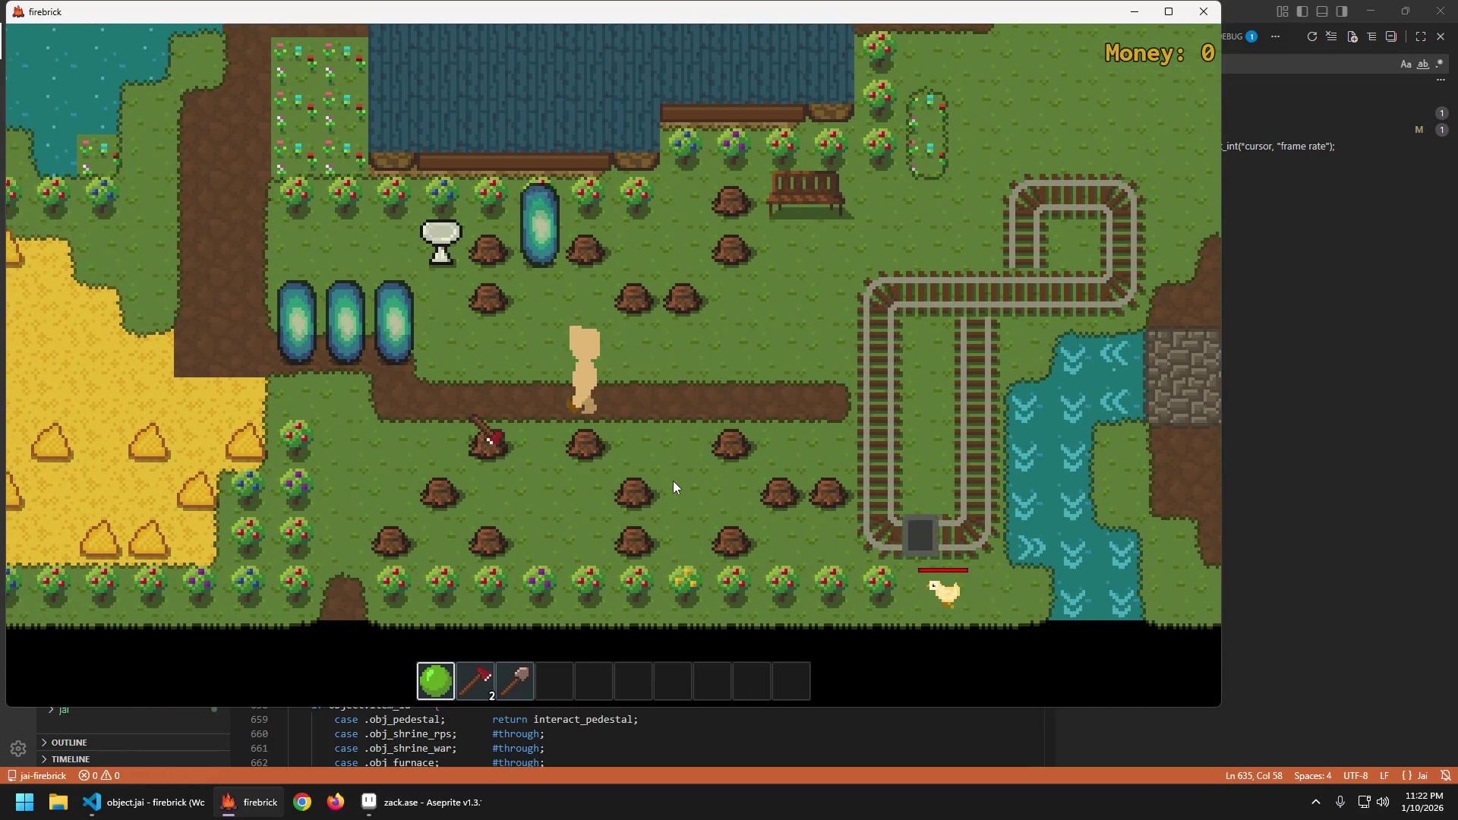
{"action": "key", "text": "a"}
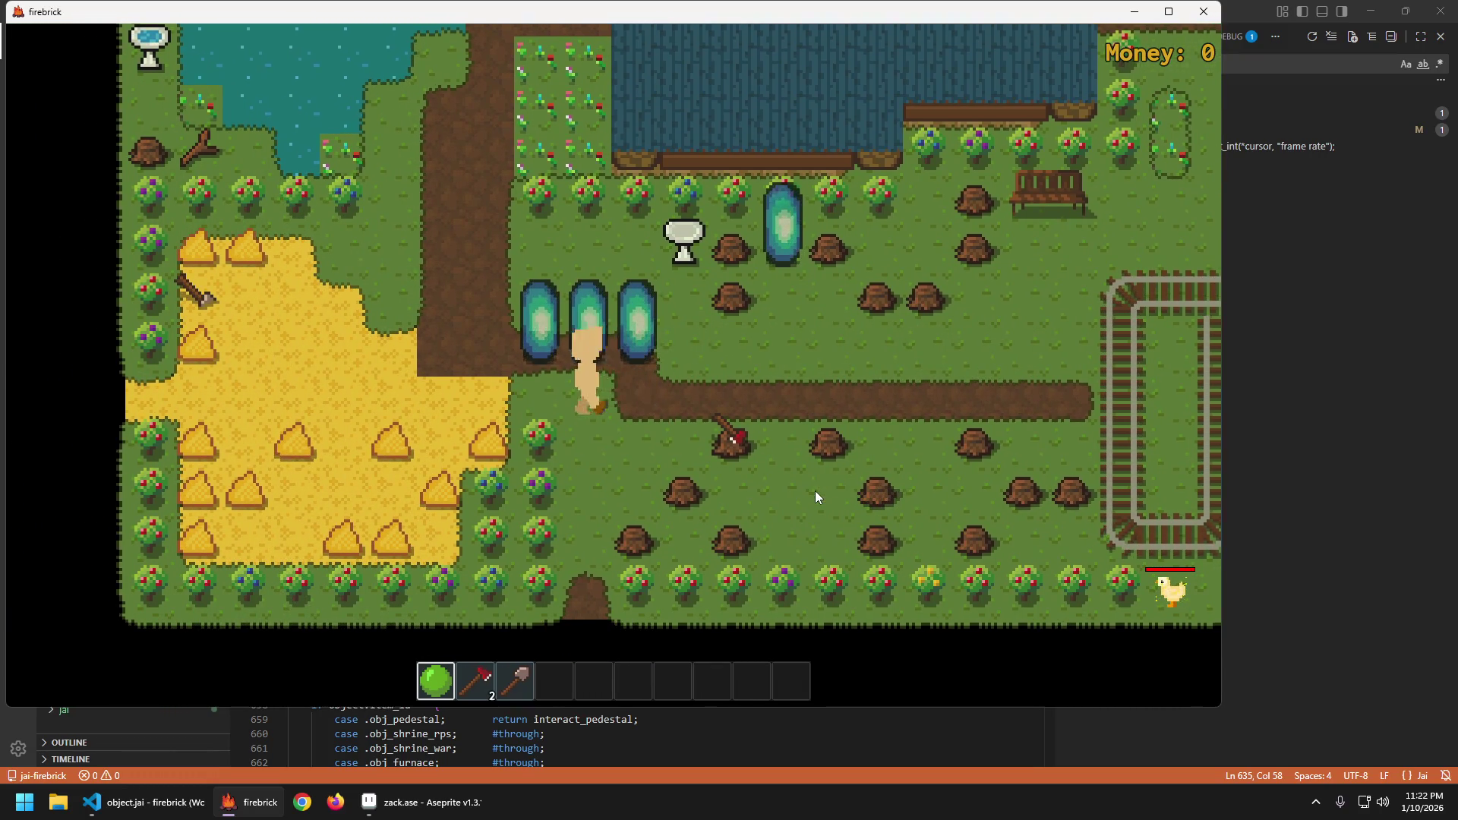
Exit through the bottom to the lumberyard, return to spawn, and head down to the lumberyard again.
{"action": "key", "text": "s"}
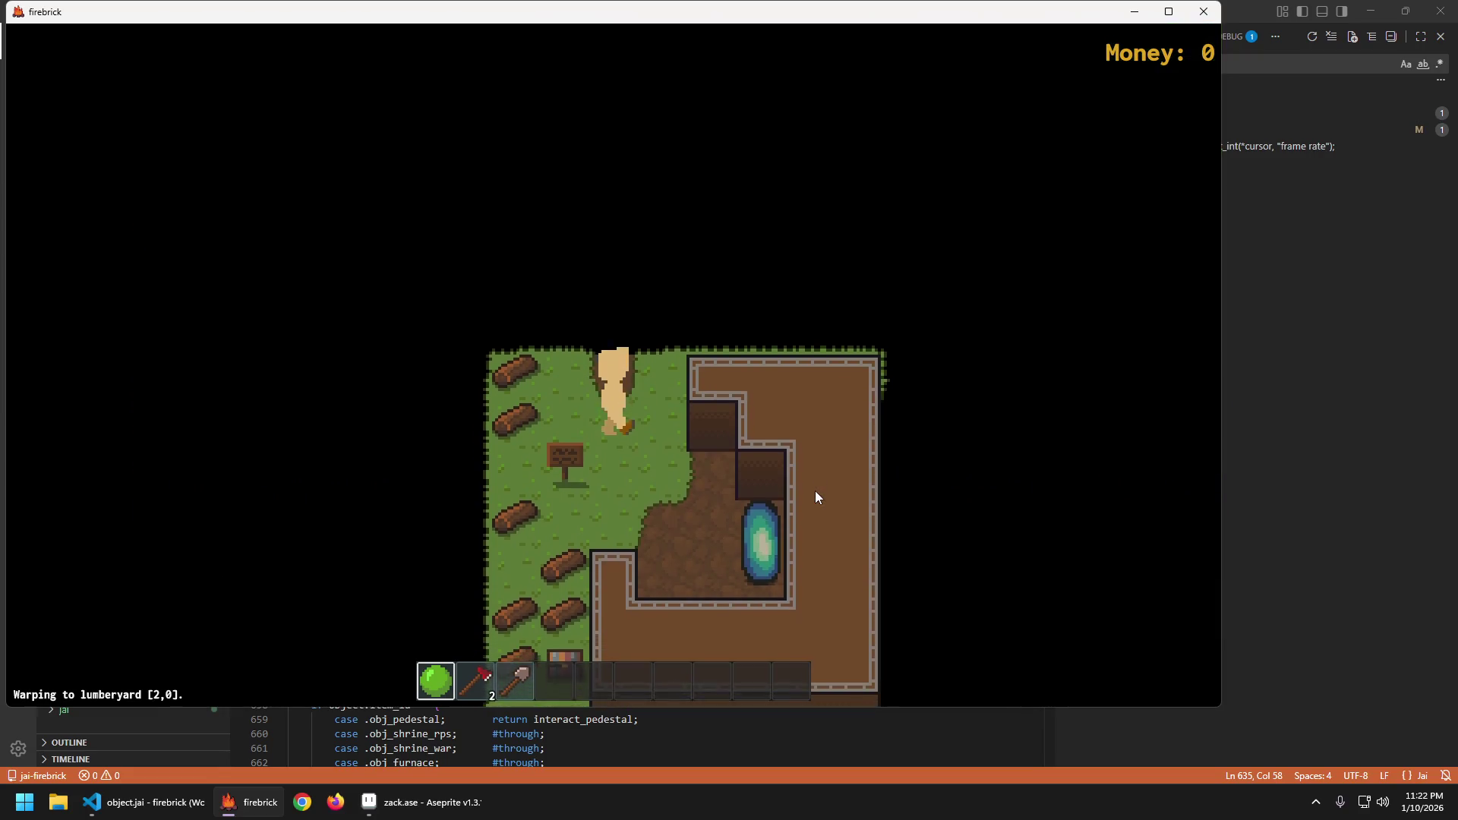
{"action": "key", "text": "w"}
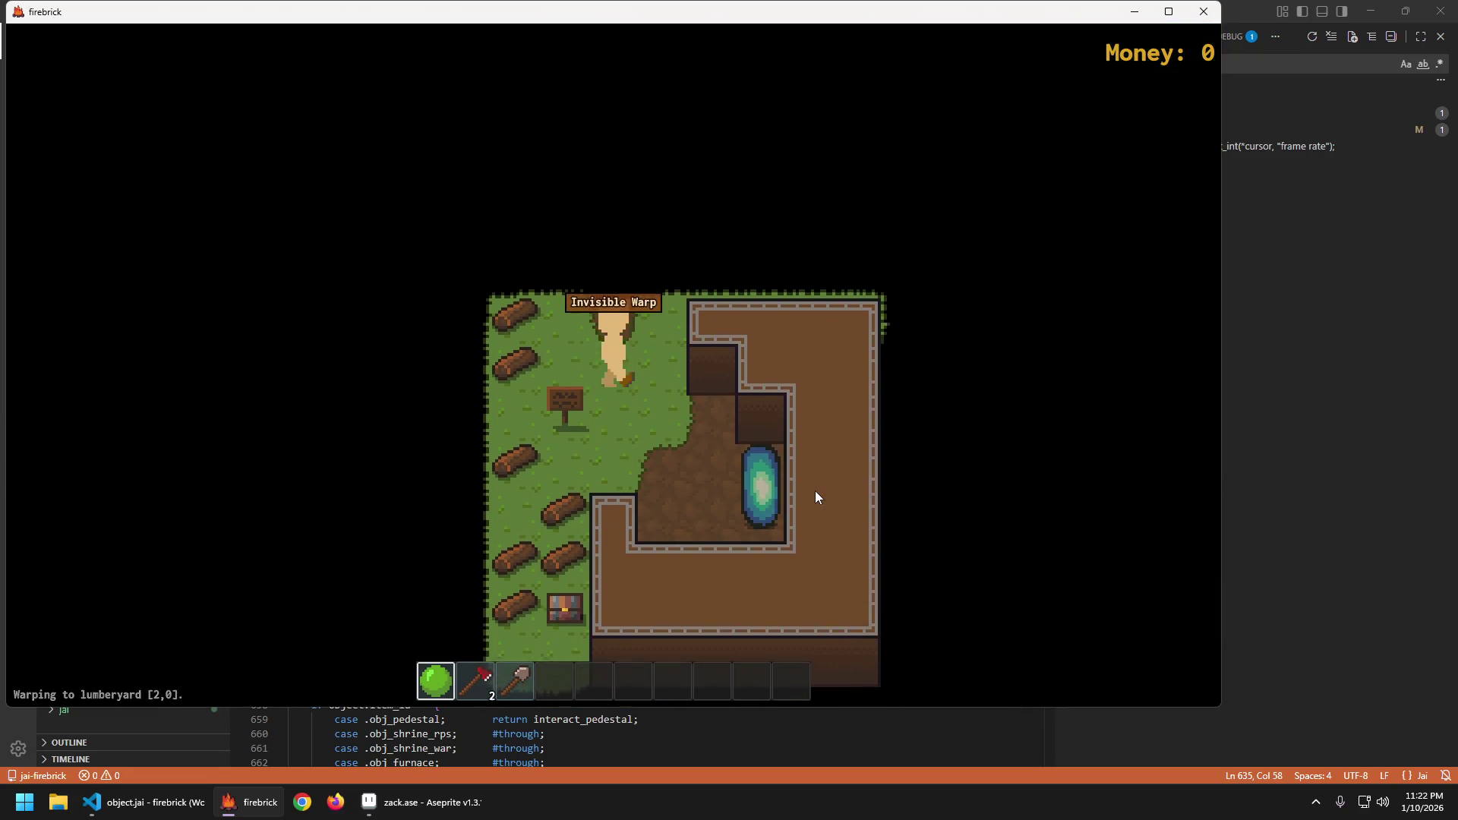
{"action": "key", "text": "s"}
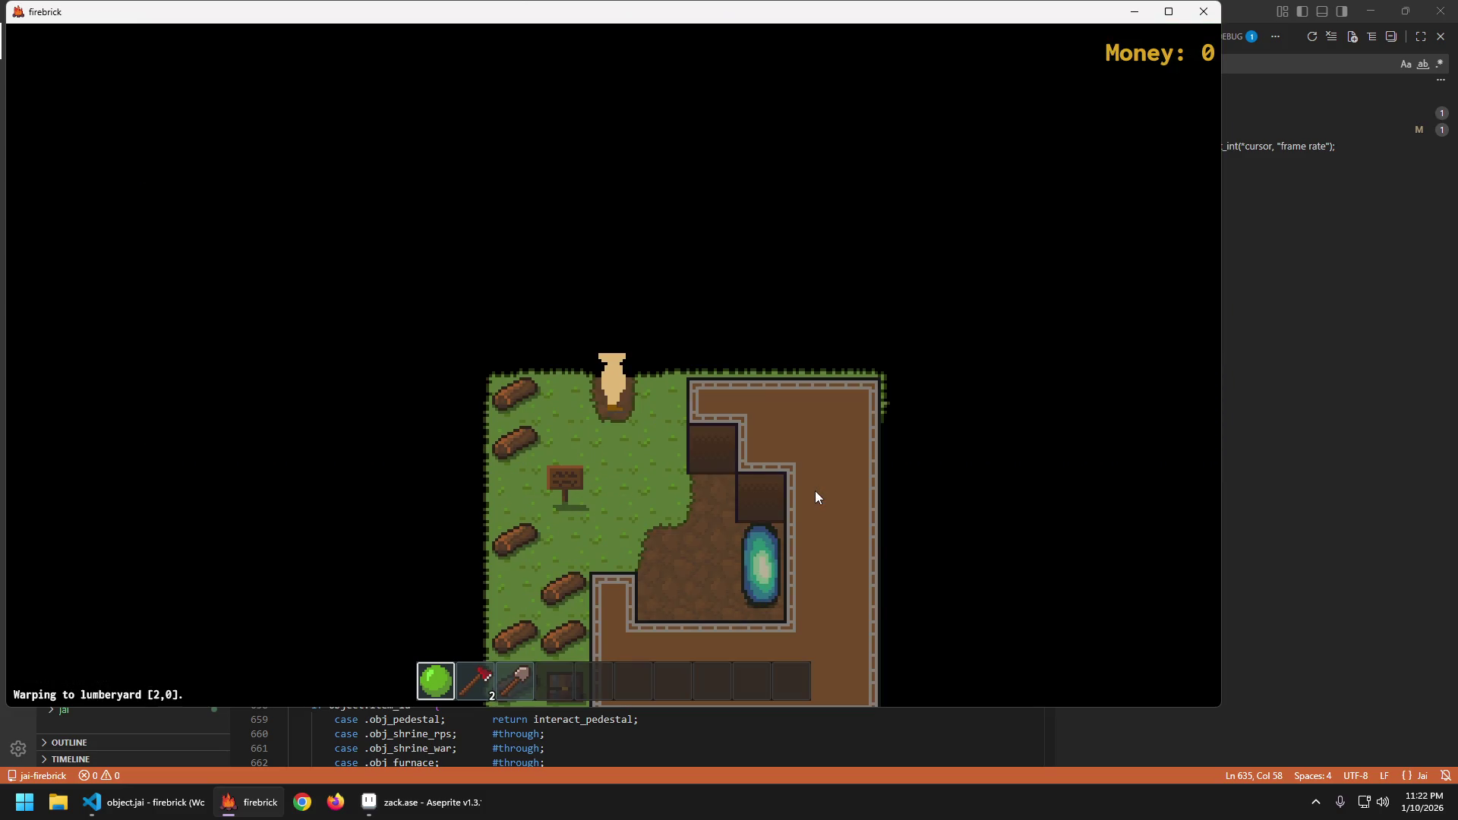
Return to spawn, walk back down into the lumberyard, and enter the portal to my_new_area.
{"action": "key", "text": "w"}
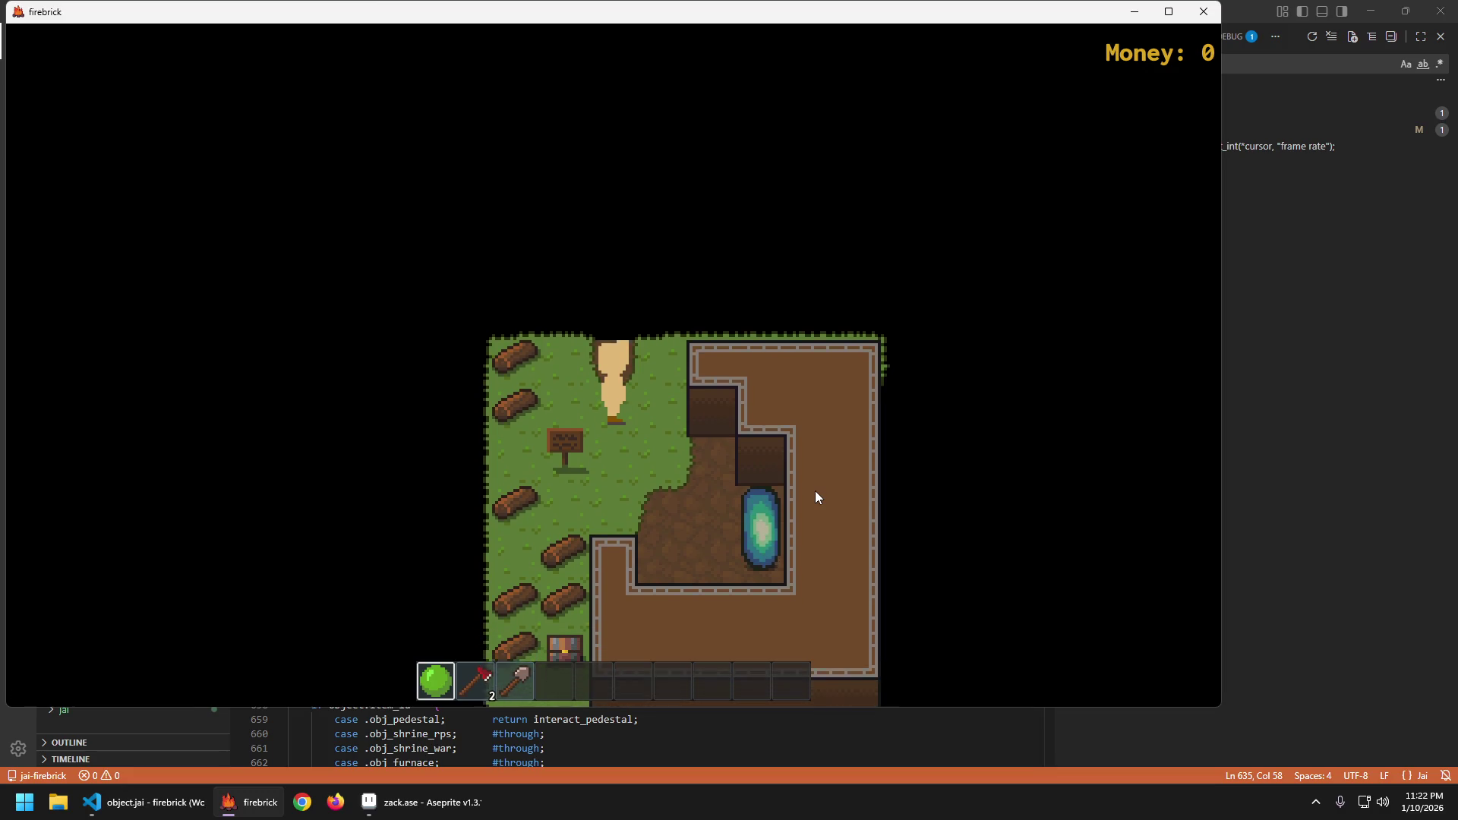
{"action": "key", "text": "s"}
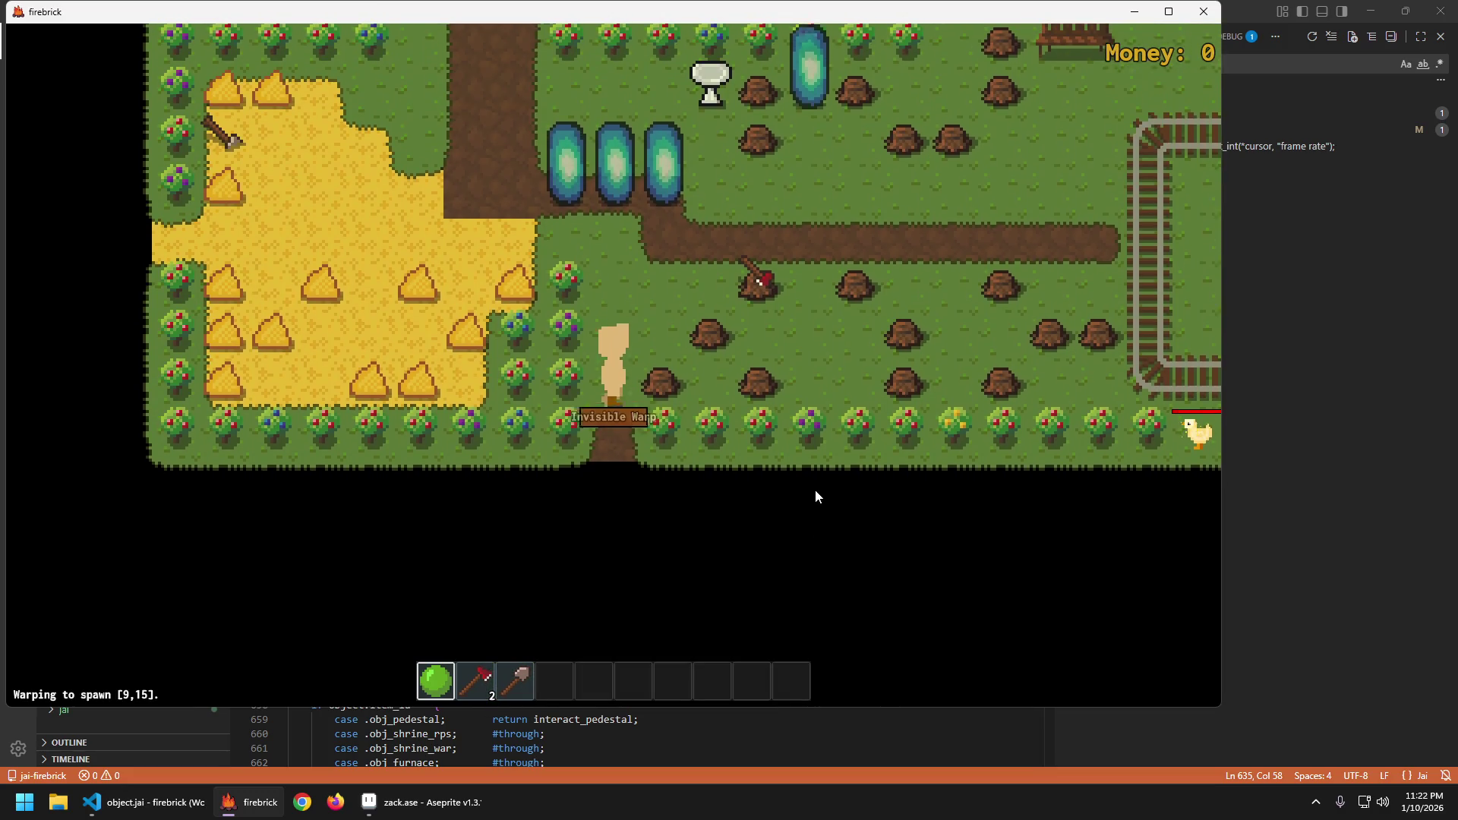
{"action": "key", "text": "s"}
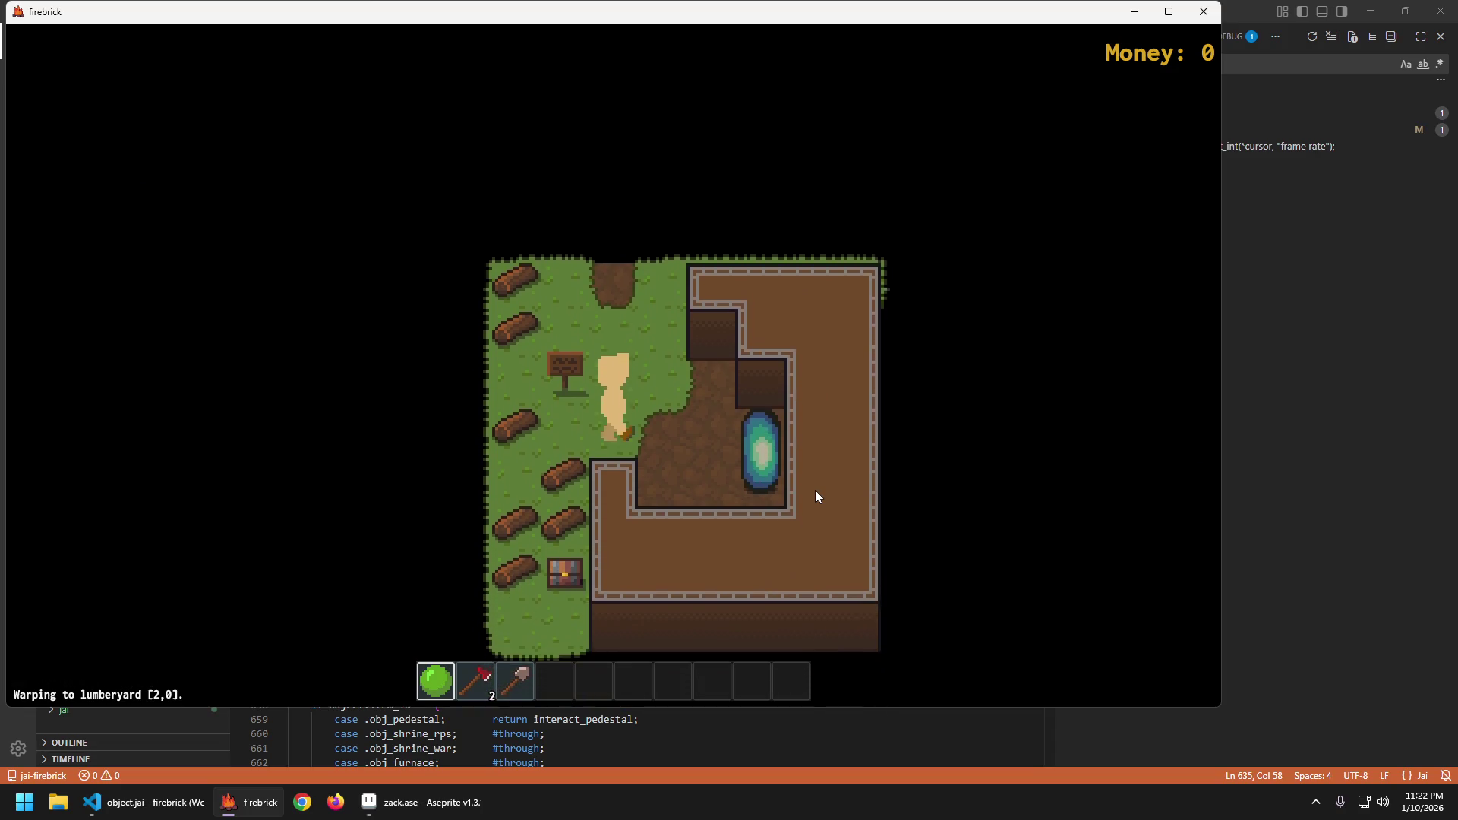
{"action": "key", "text": "d"}
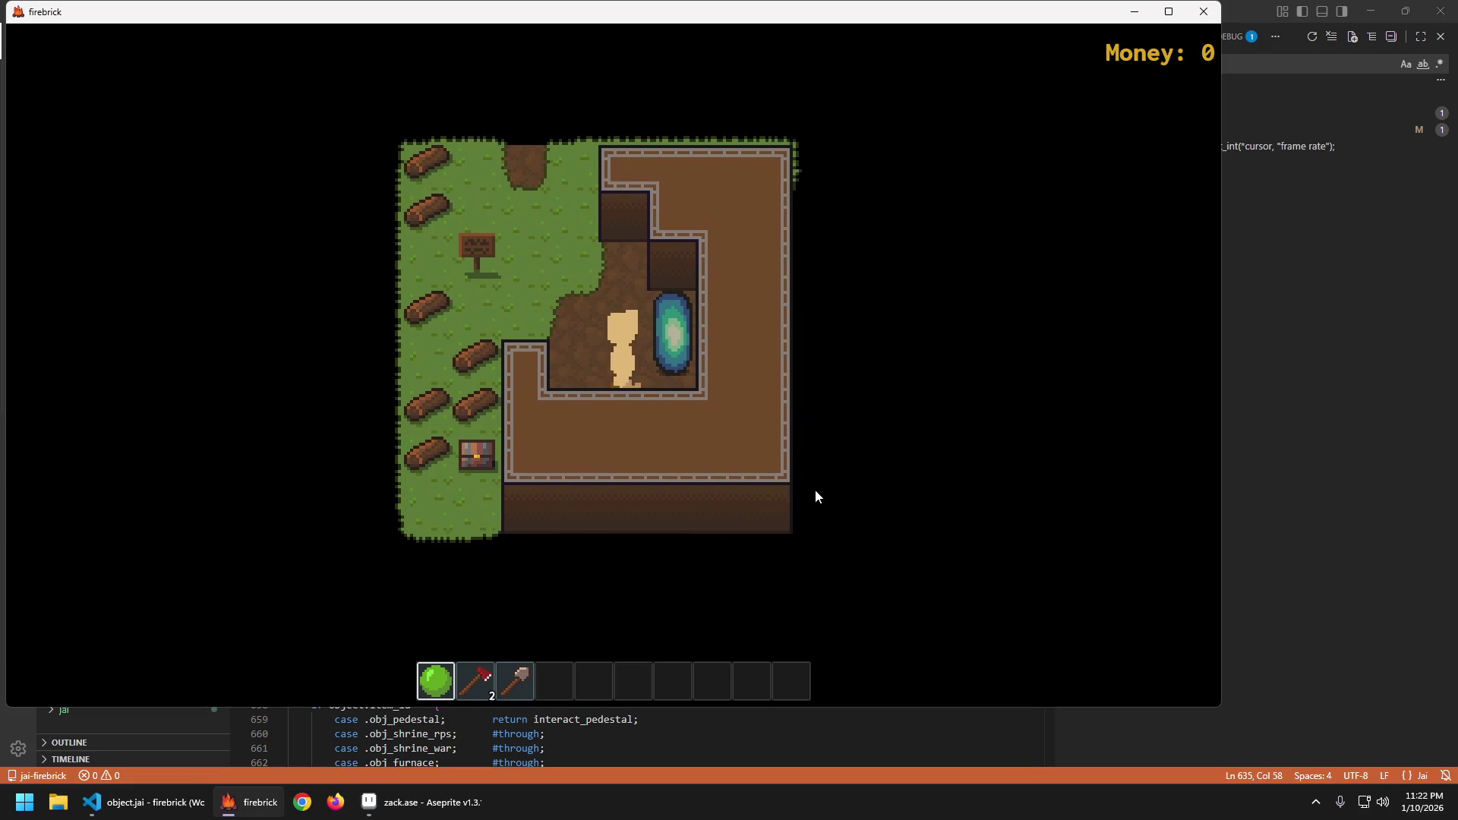
{"action": "key", "text": "d"}
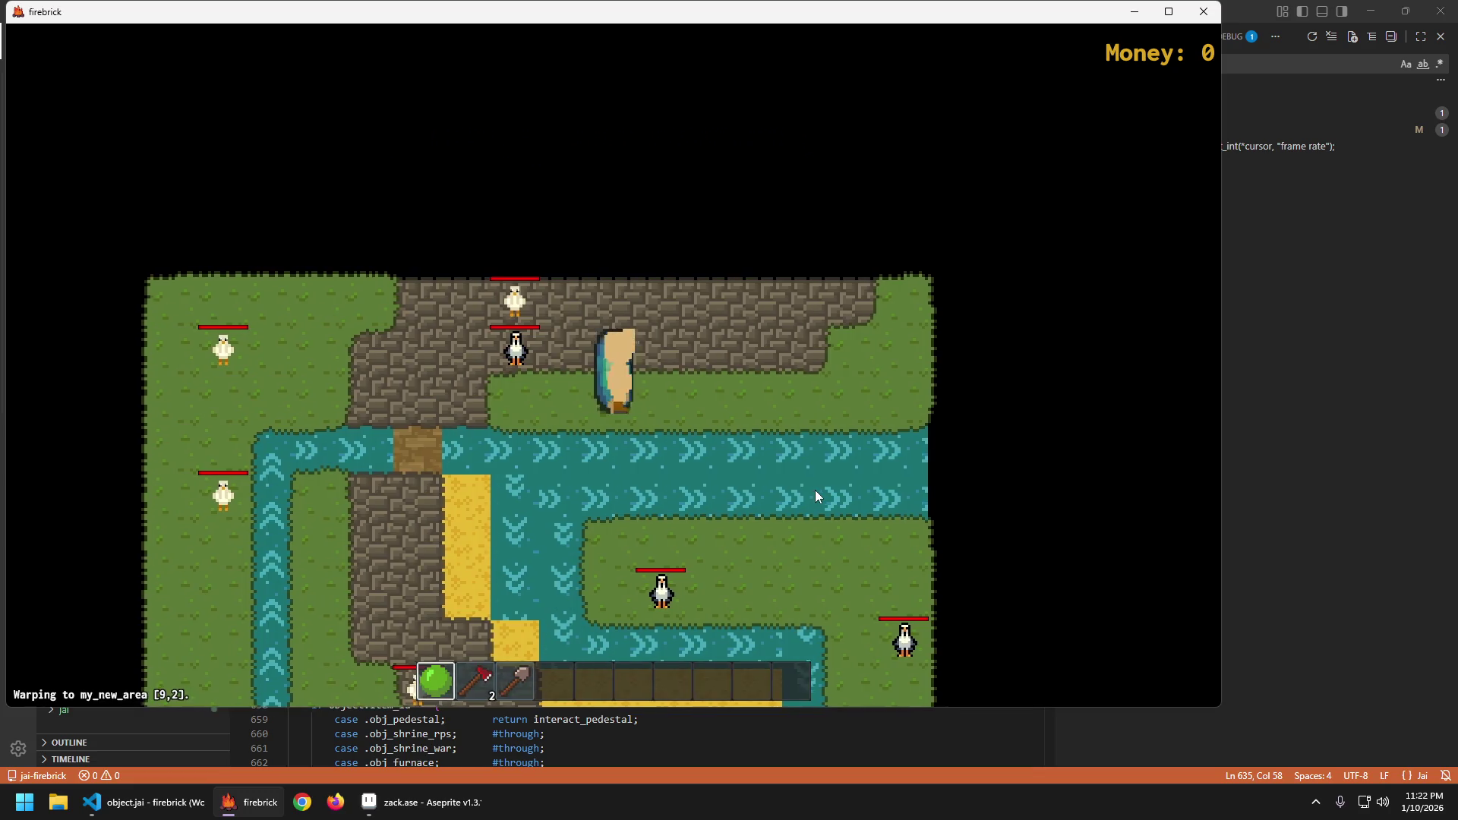
Walk up and down the stone path, then left to strike a chicken into feathers.
{"action": "key", "text": "a"}
{"action": "key", "text": "w"}
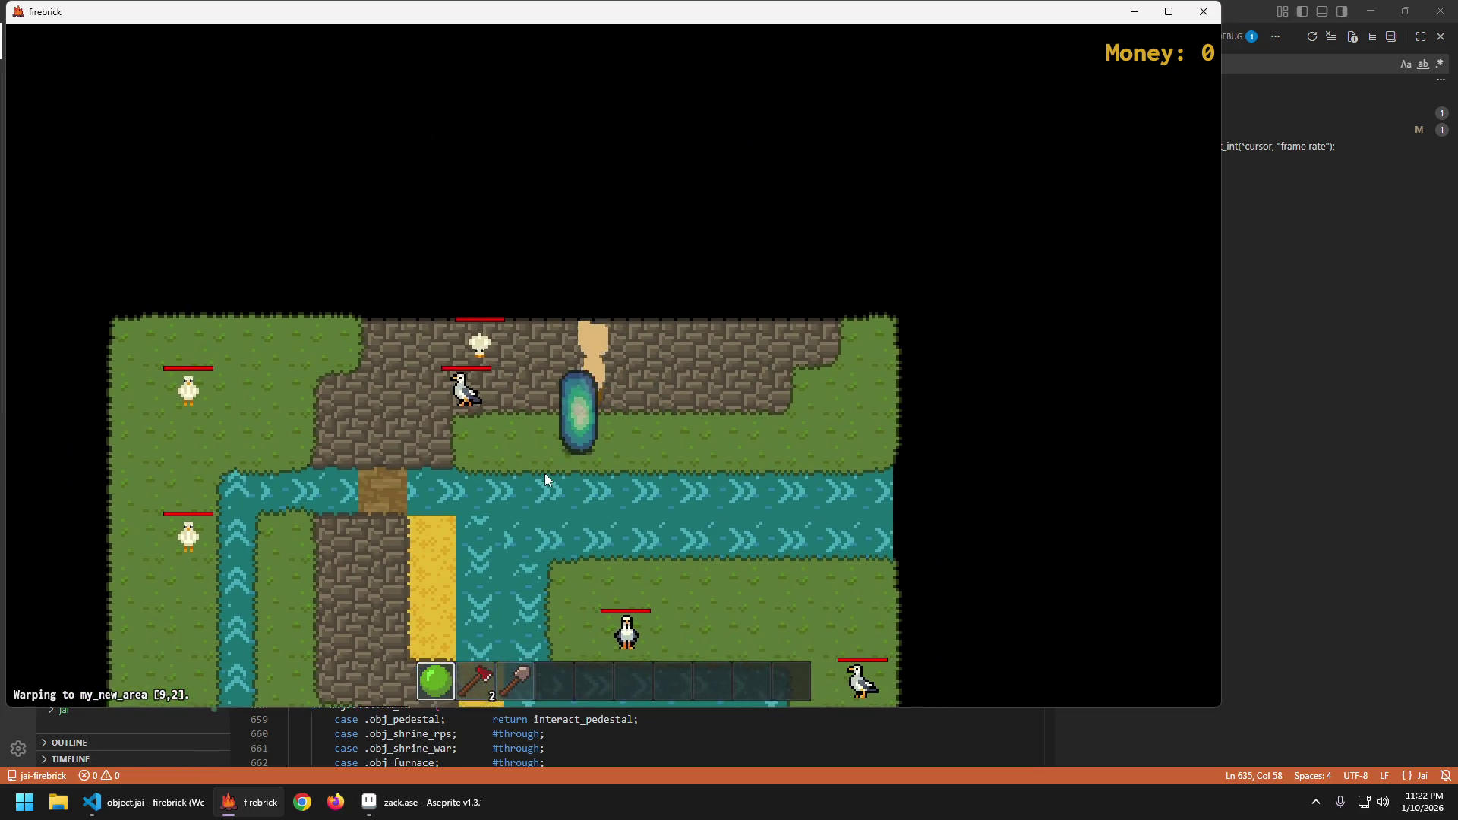
{"action": "key", "text": "w"}
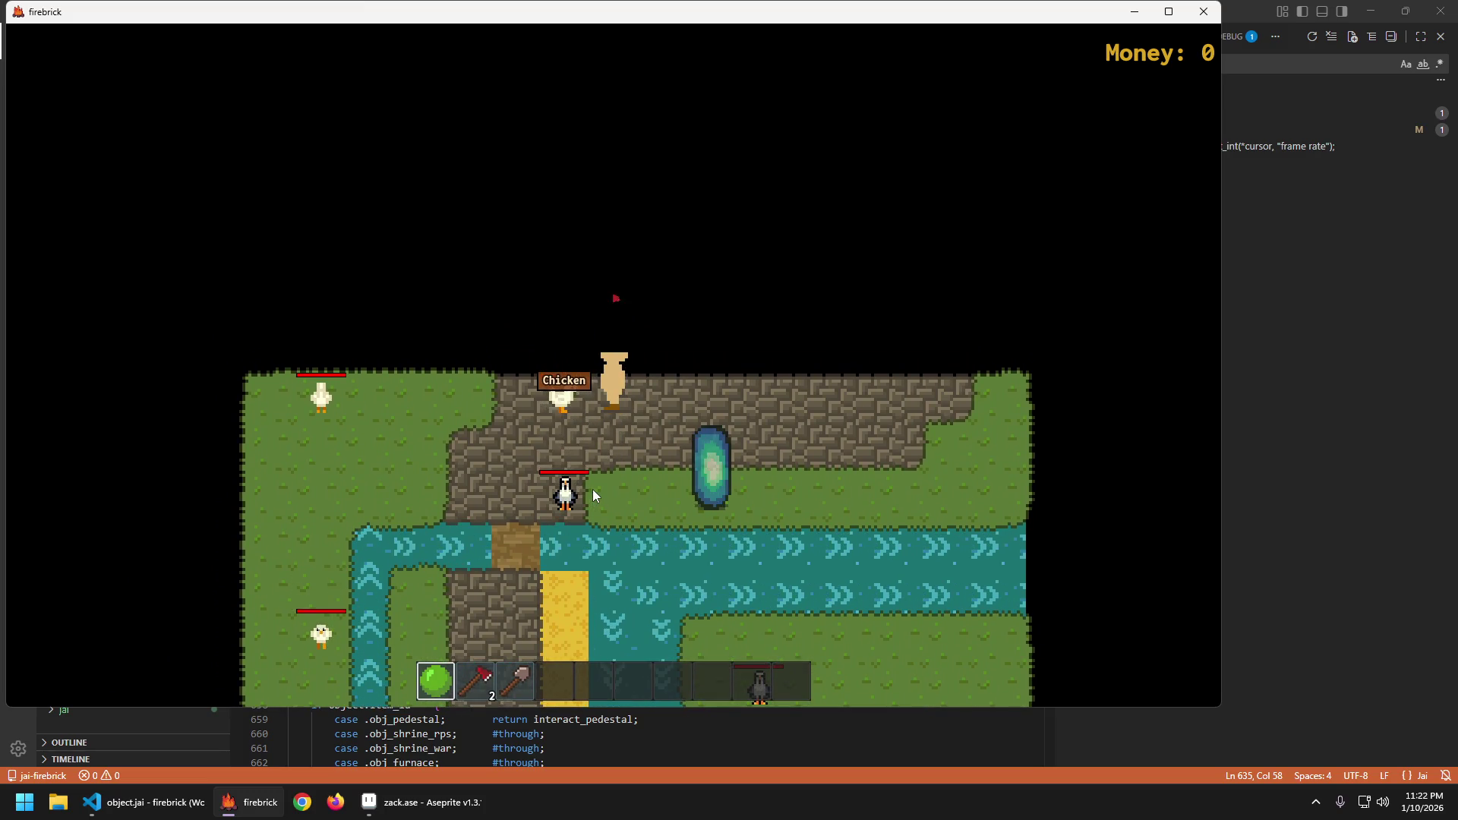
{"action": "key", "text": "s"}
{"action": "key", "text": "s"}
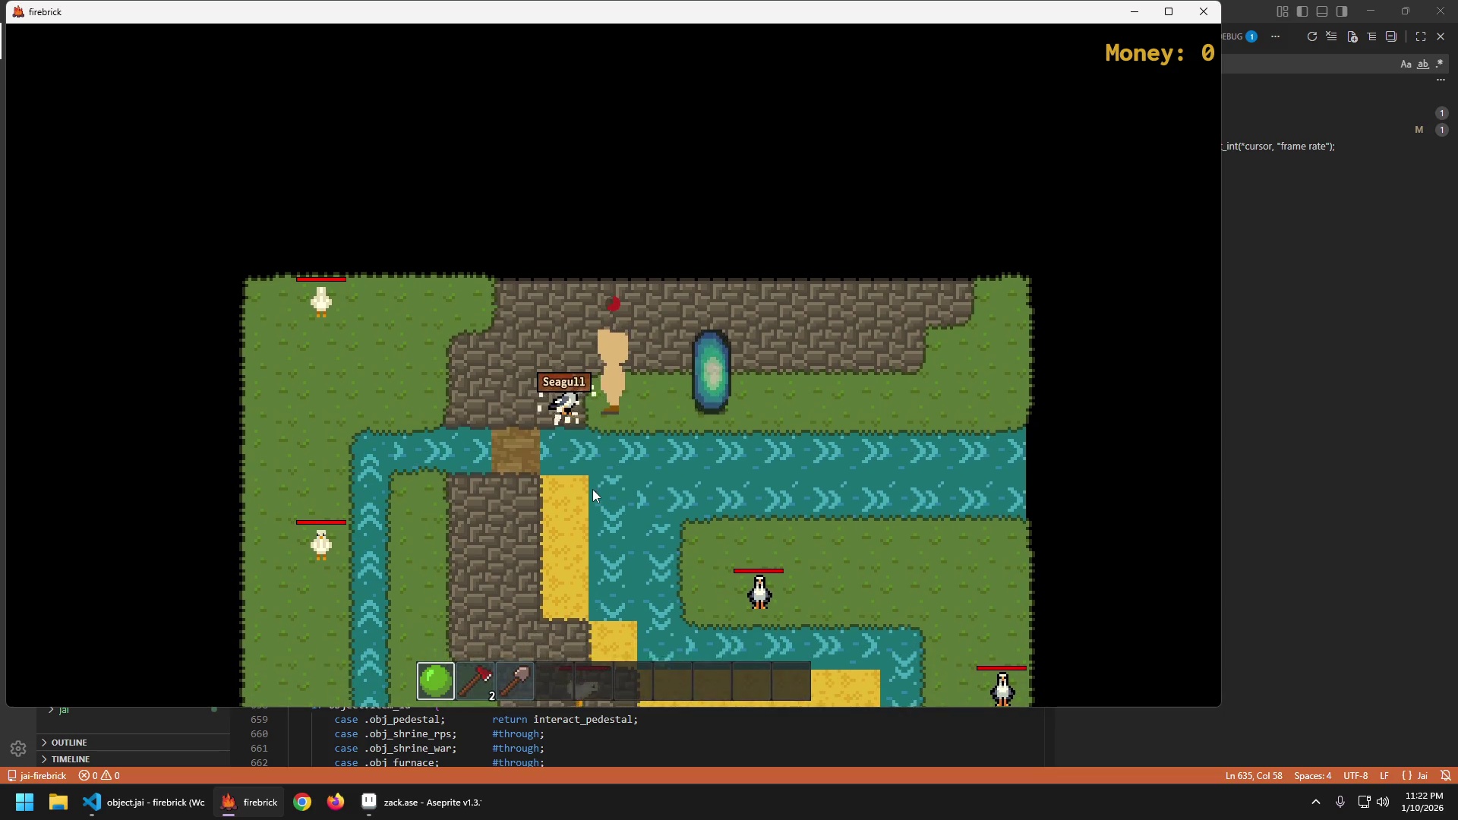
{"action": "key", "text": "a"}
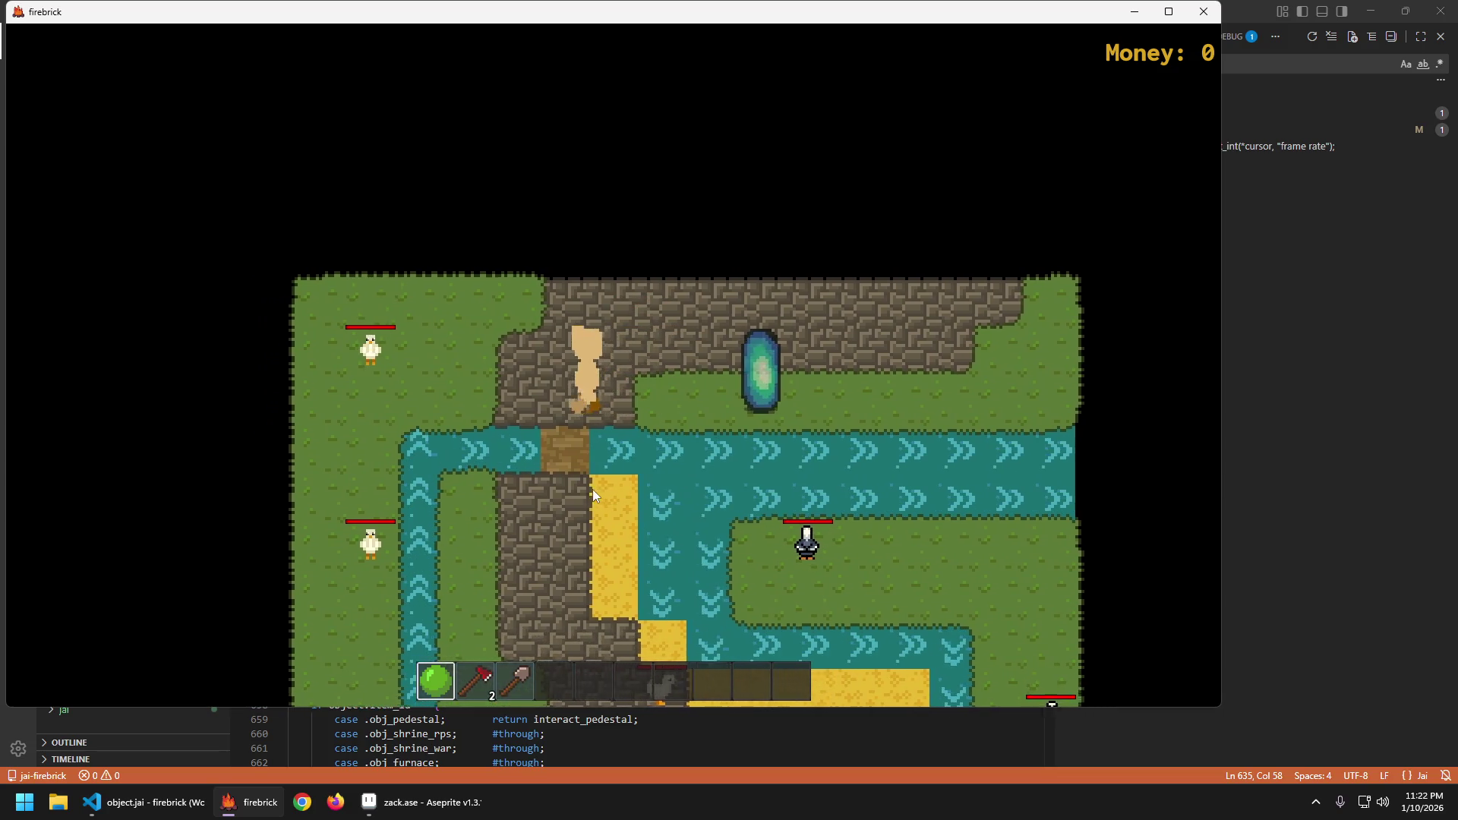
{"action": "key", "text": "a"}
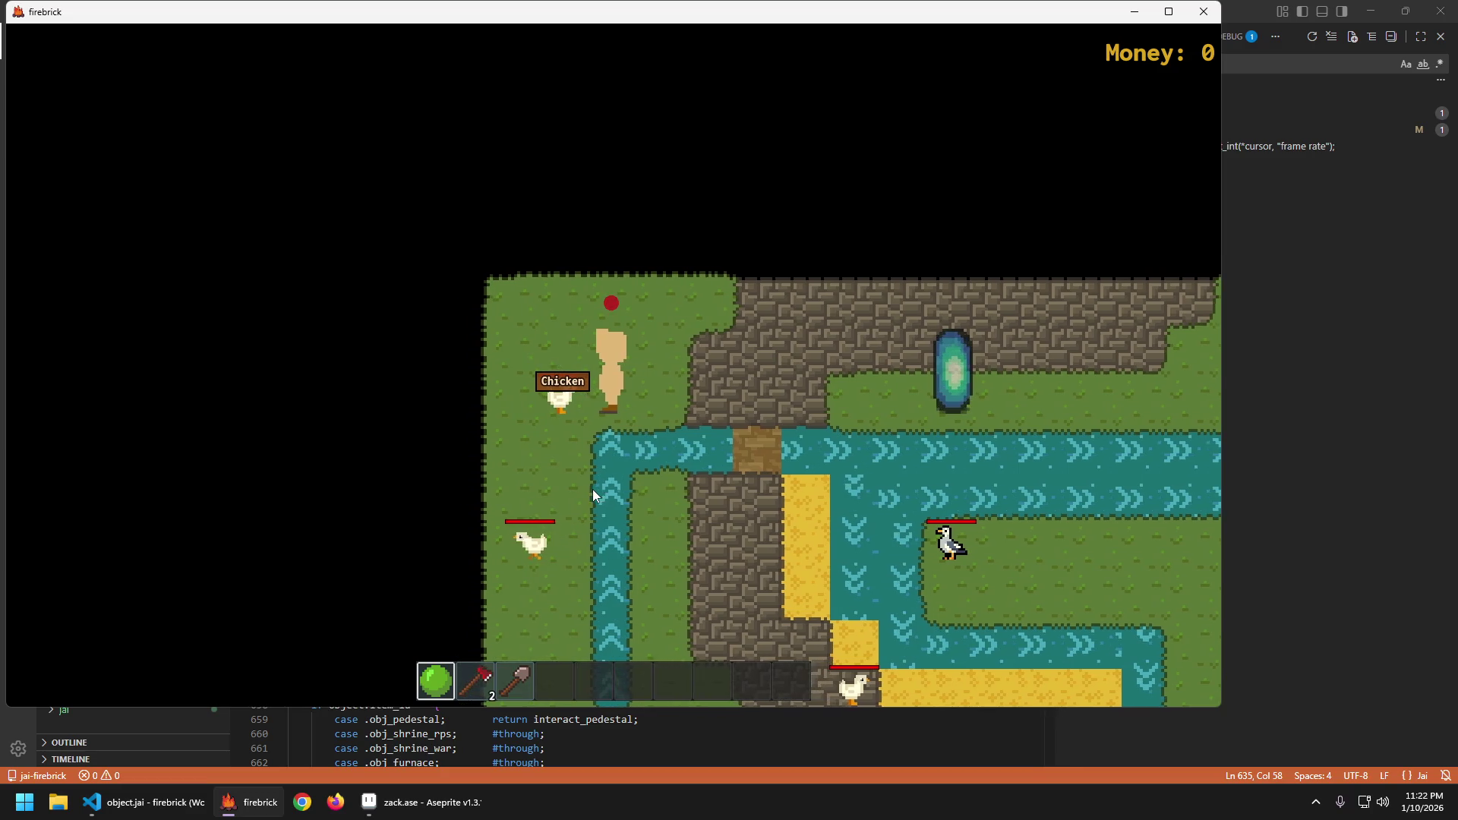
{"action": "key", "text": "a"}
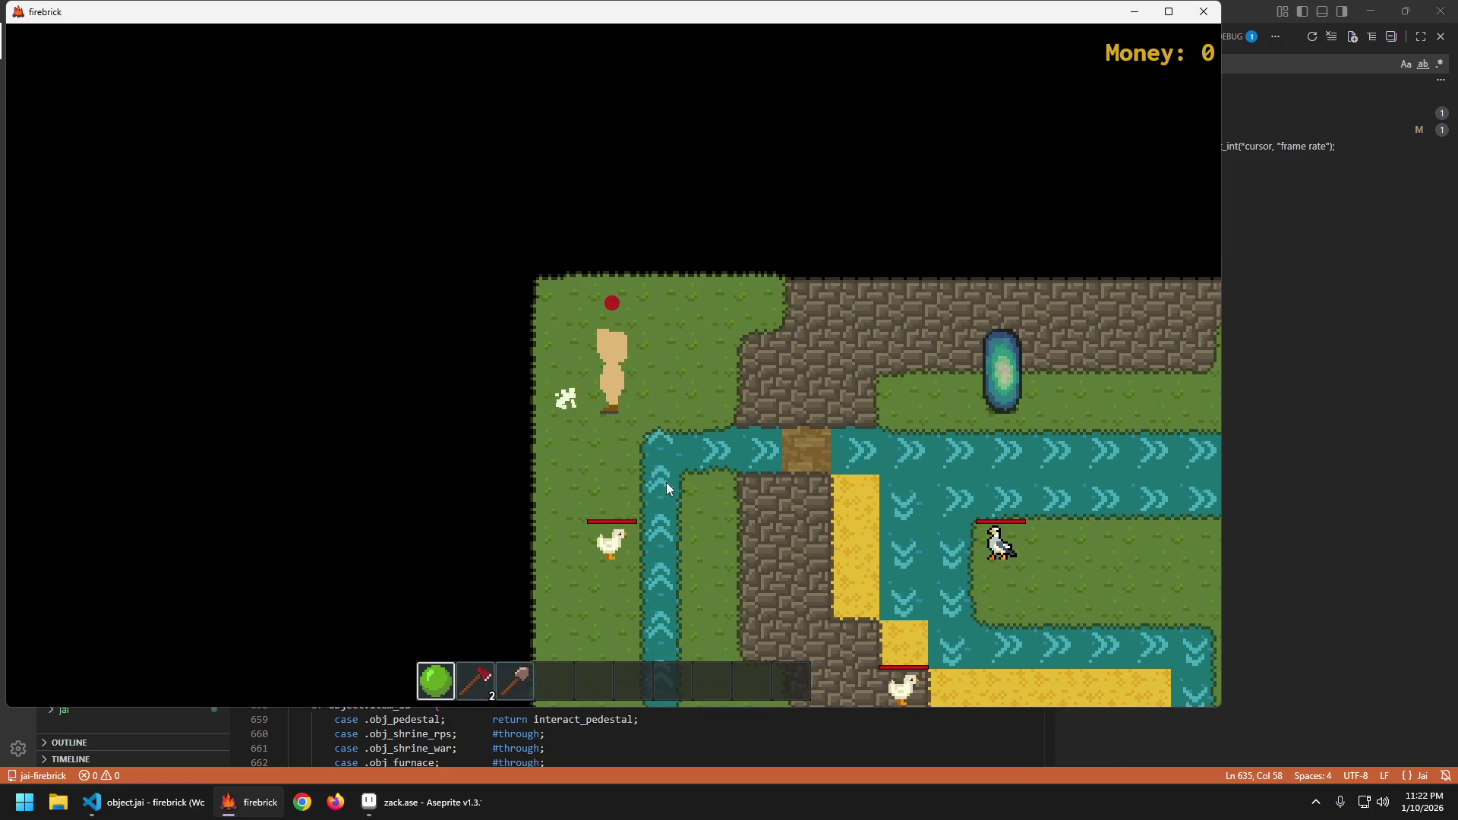
Walk down toward another chicken, then back up and to the right.
{"action": "key", "text": "s"}
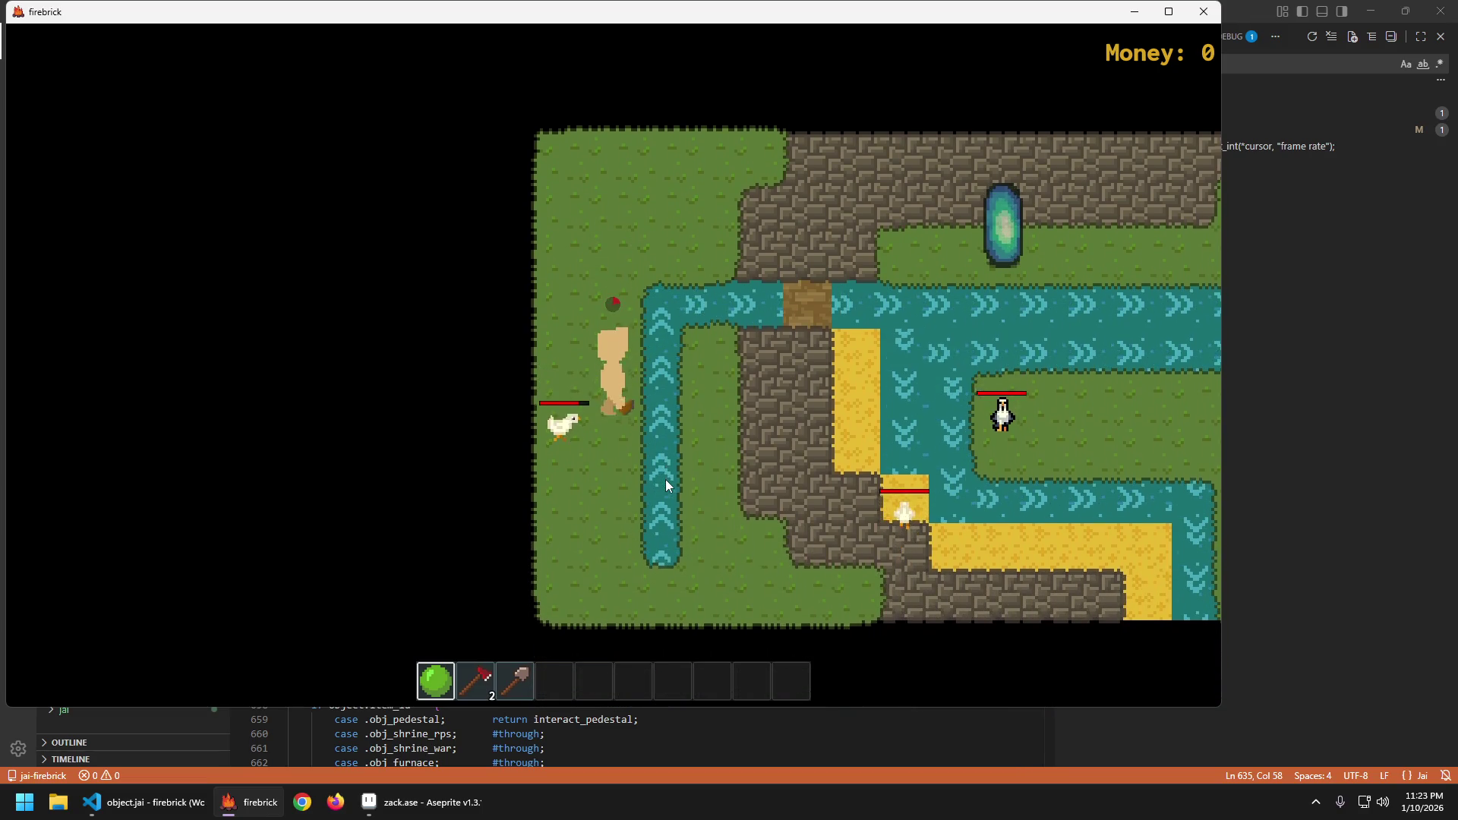
{"action": "key", "text": "s"}
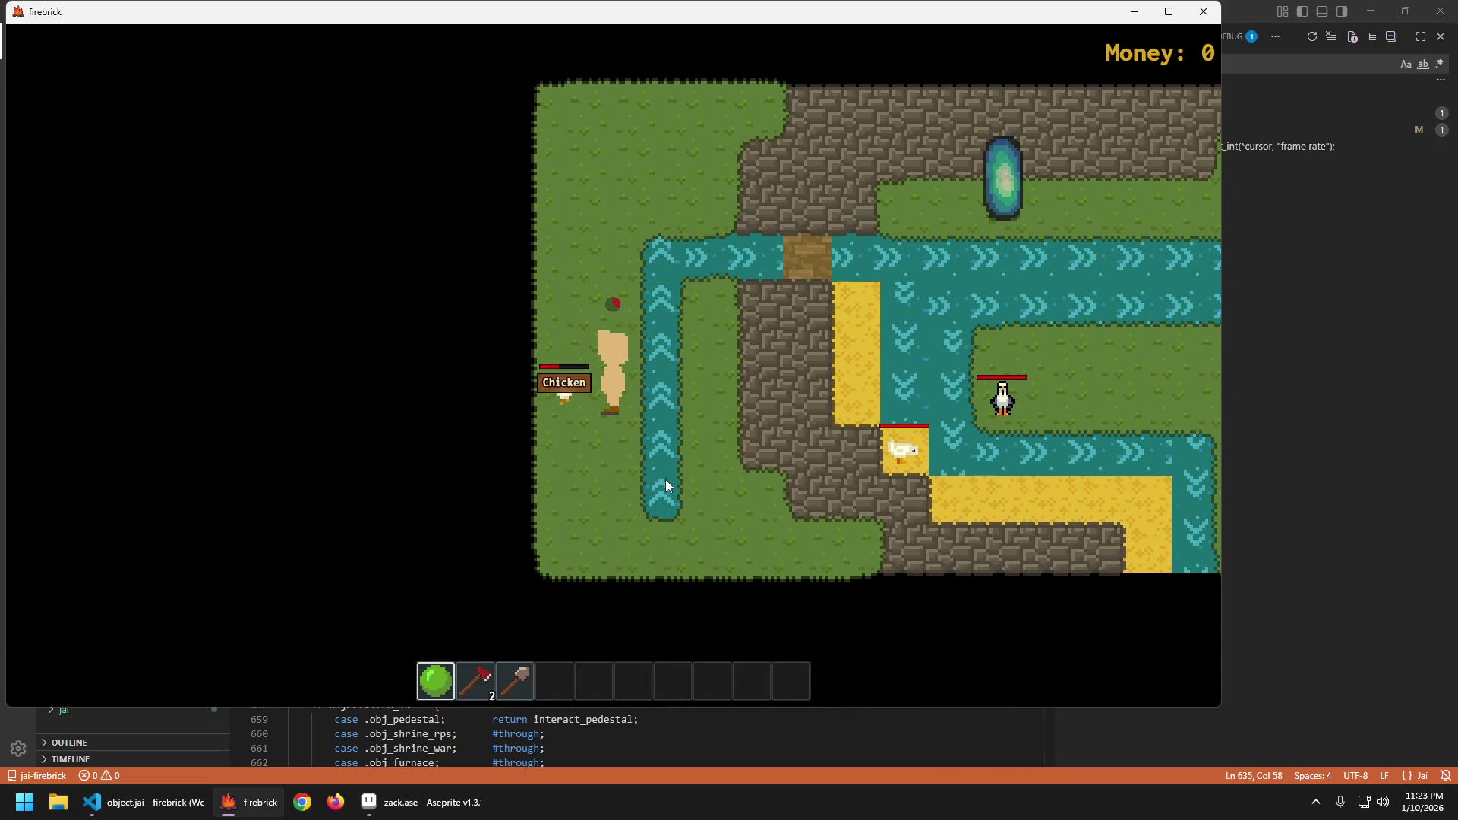
{"action": "key", "text": "w"}
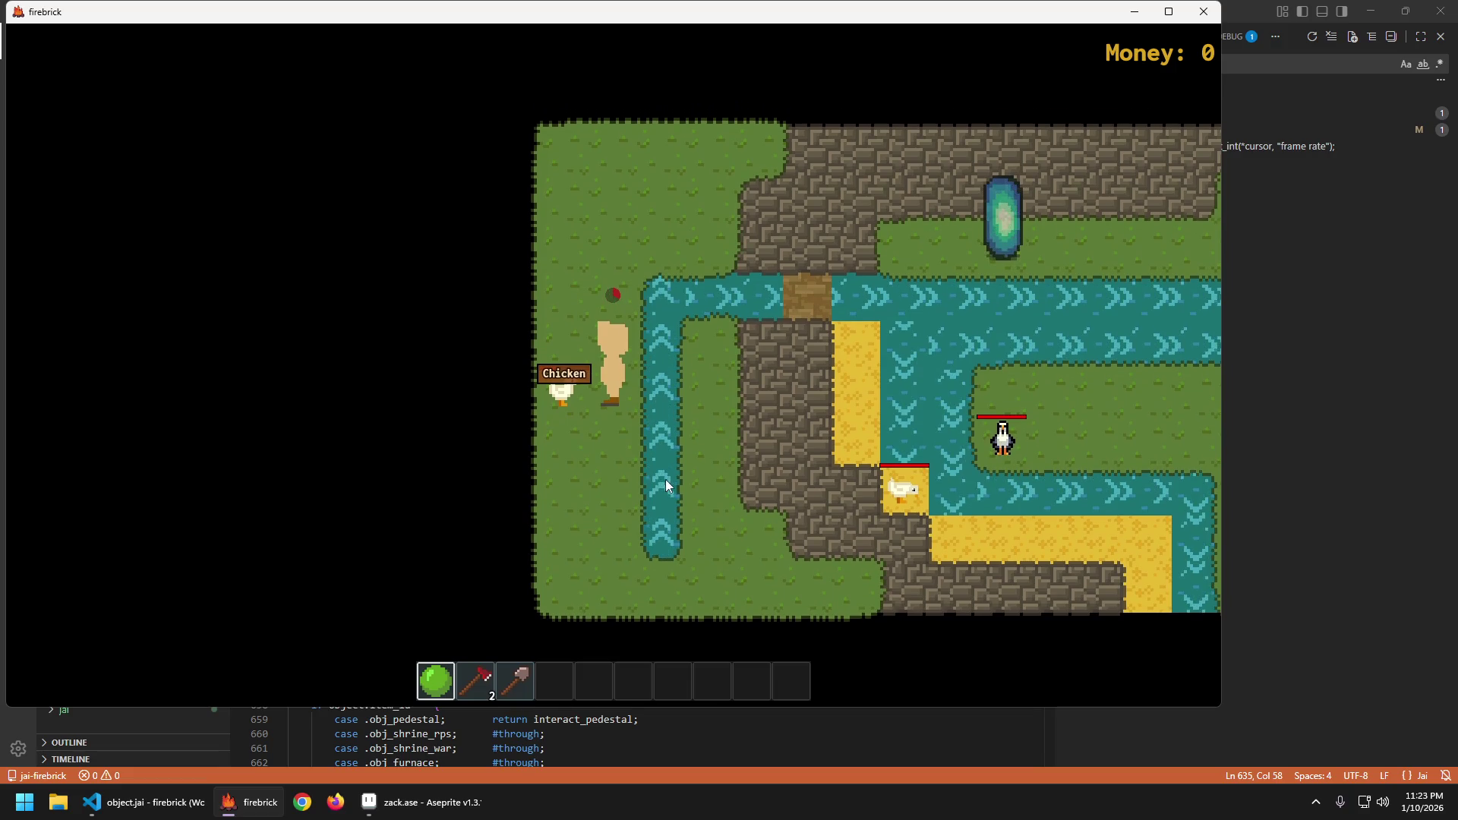
{"action": "key", "text": "w"}
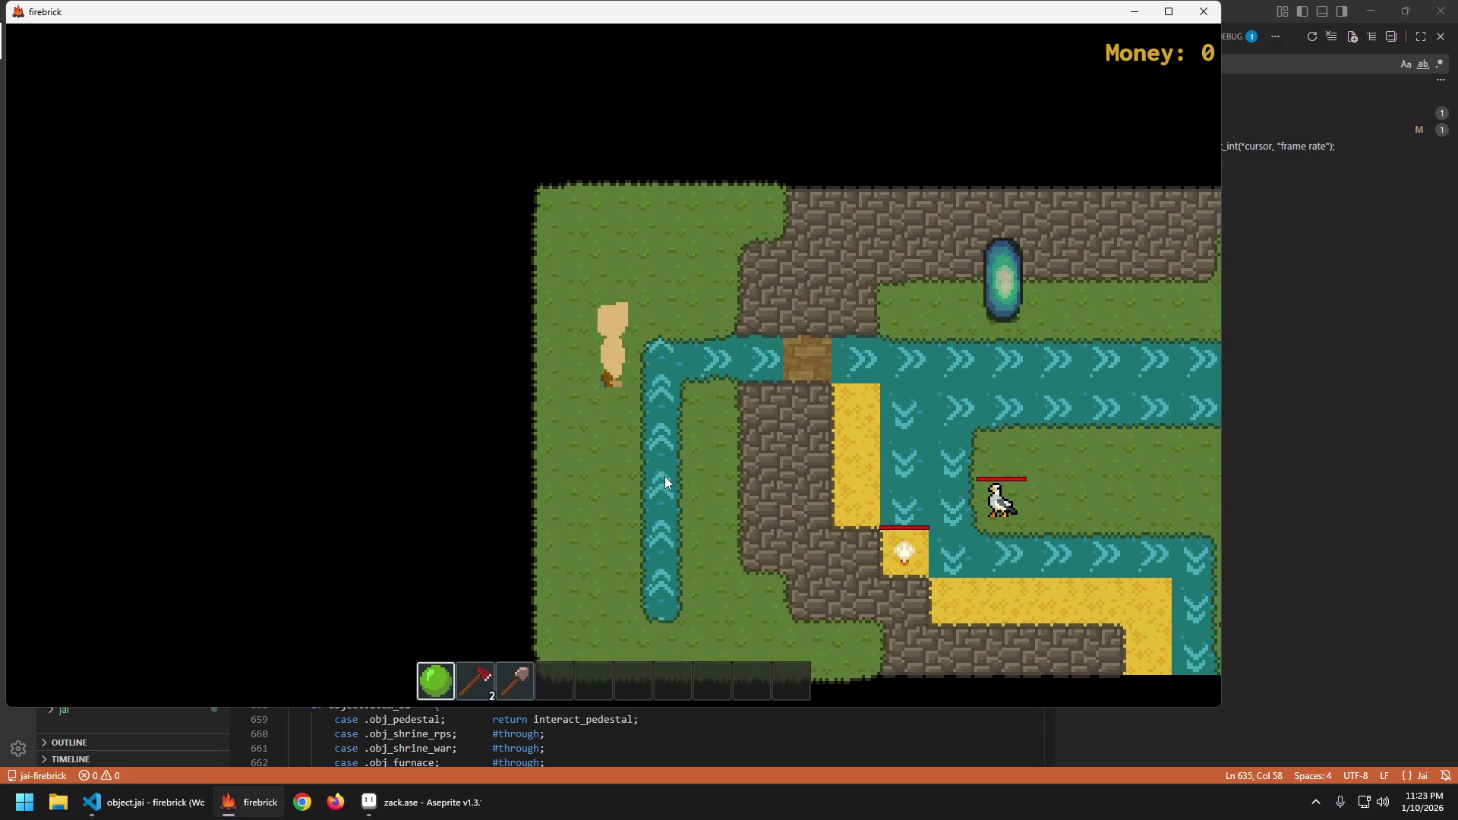
{"action": "key", "text": "d"}
{"action": "key", "text": "d"}
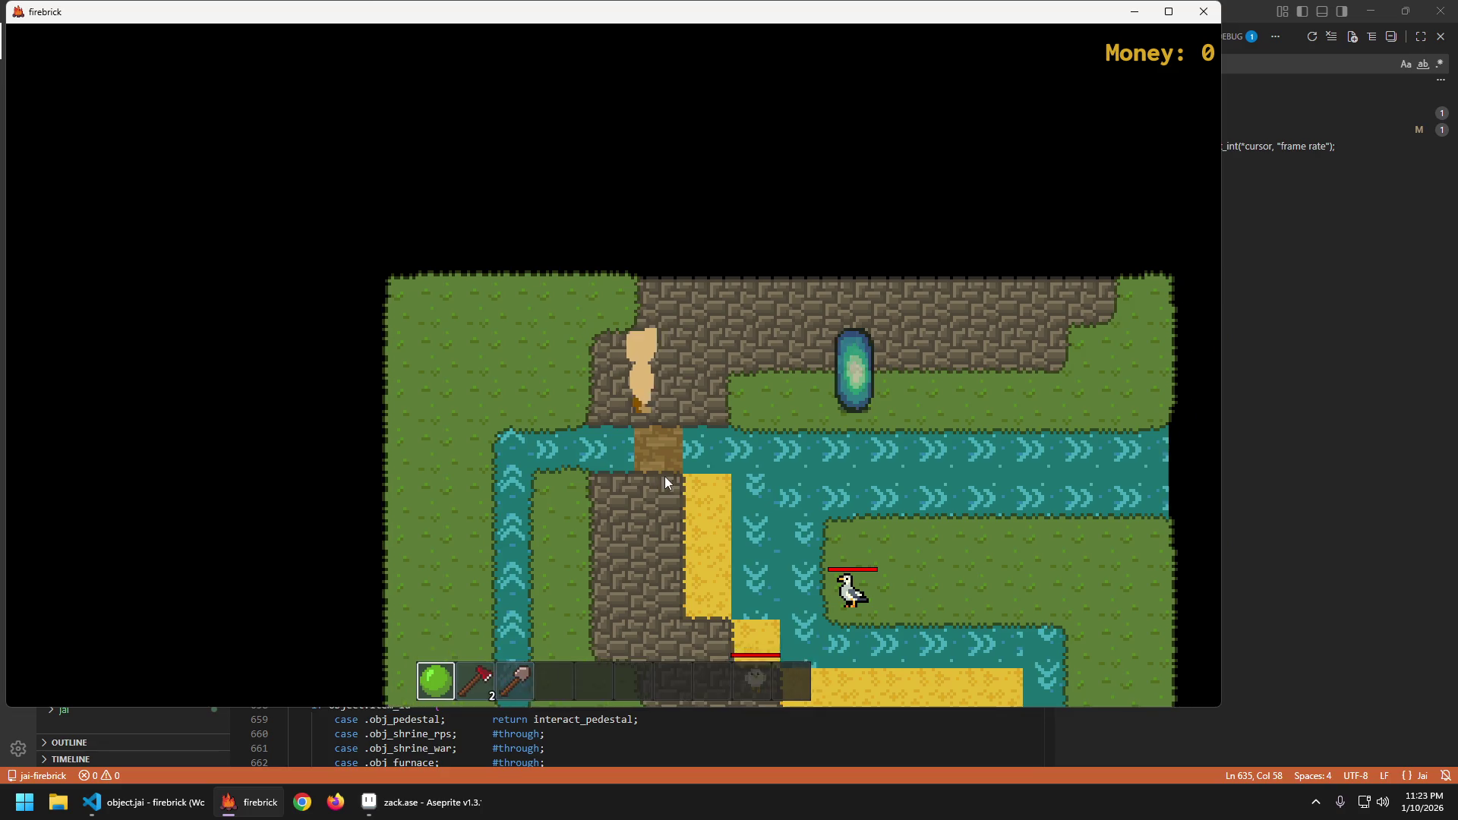
{"action": "key", "text": "d"}
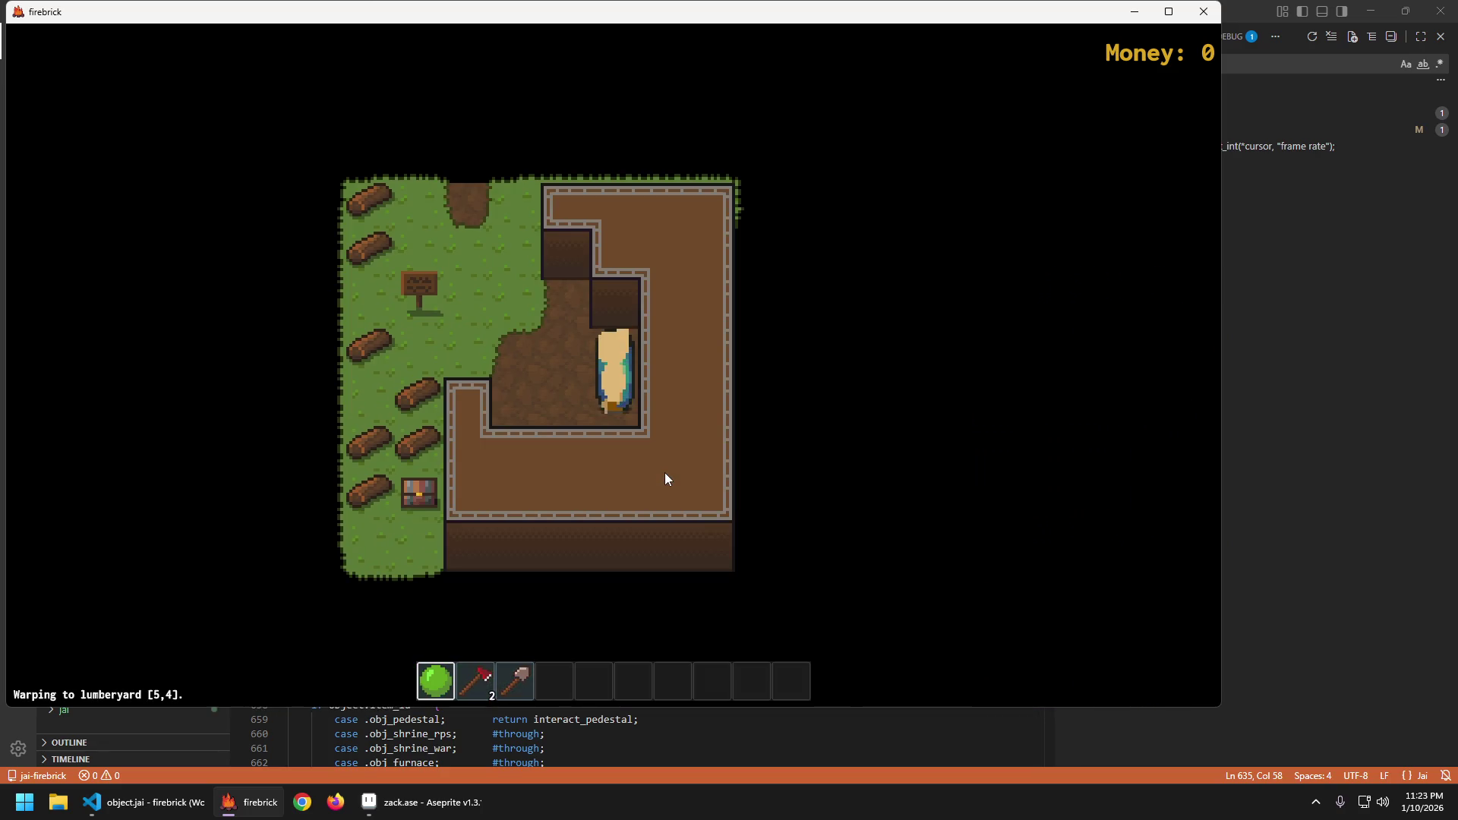
Leave the lumberyard up-left to warp back to spawn, walk right along the path, and quit.
{"action": "key", "text": "w"}
{"action": "key", "text": "a"}
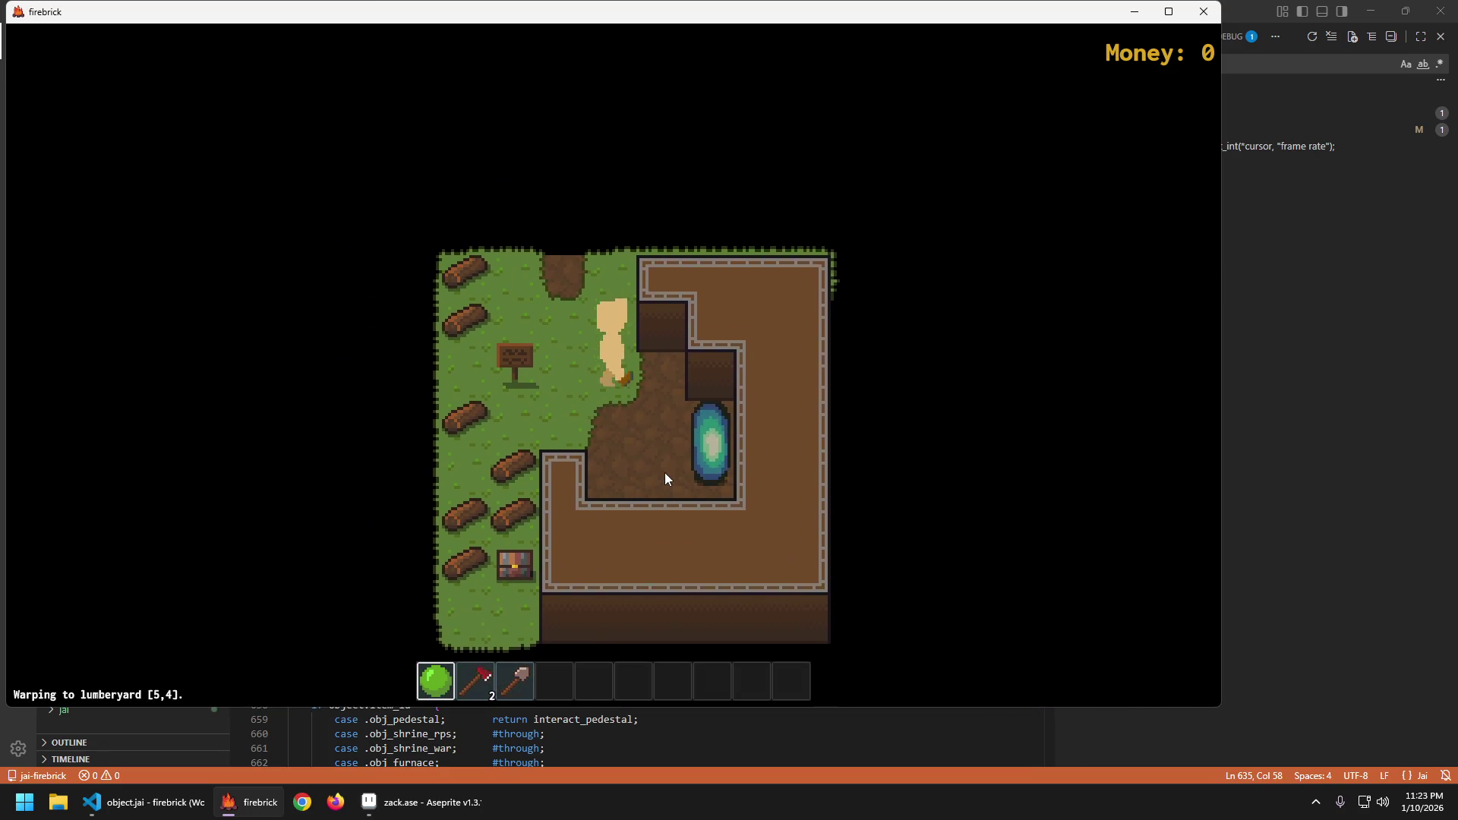
{"action": "key", "text": "w"}
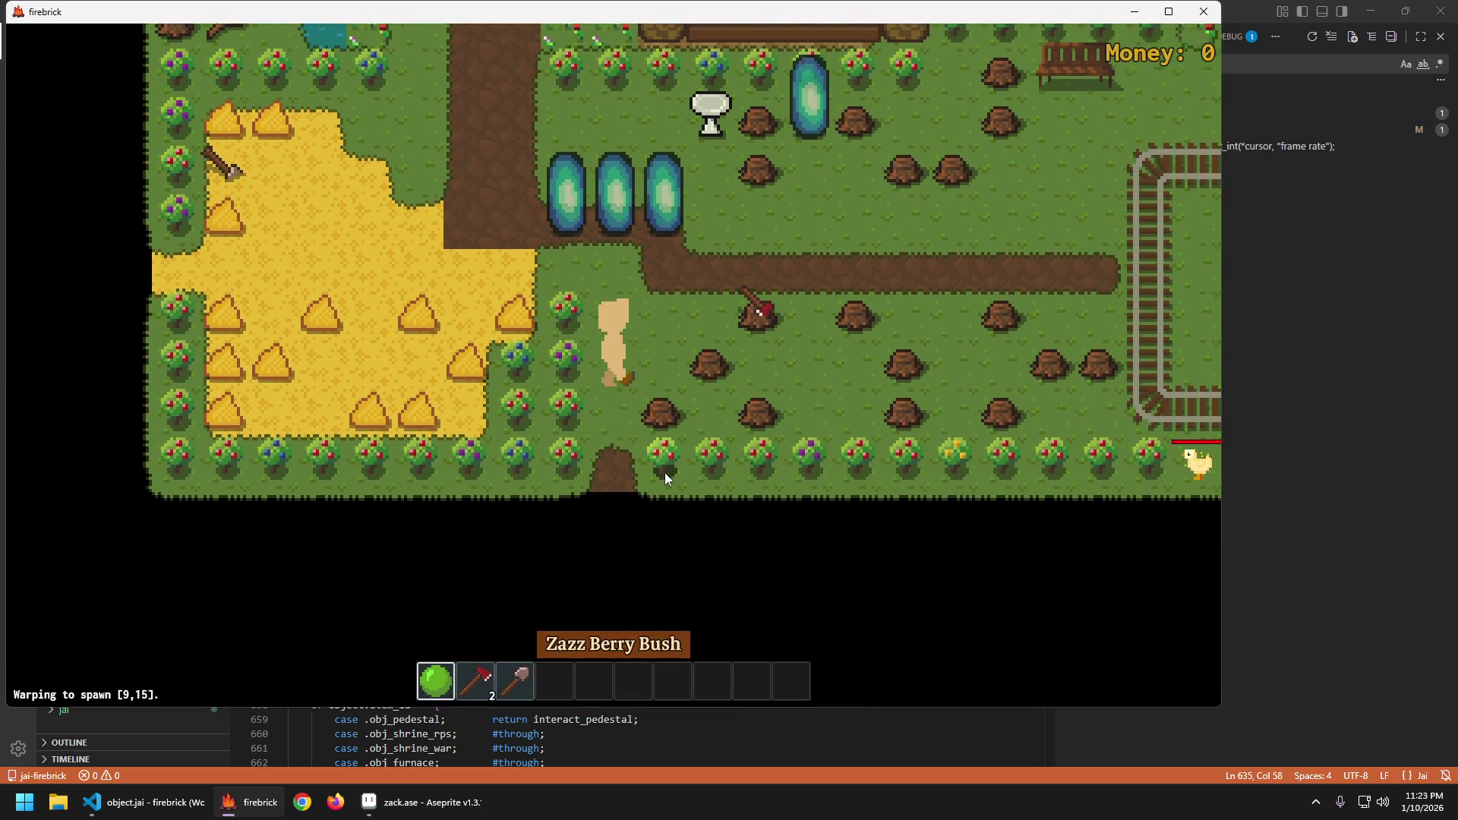
{"action": "key", "text": "d"}
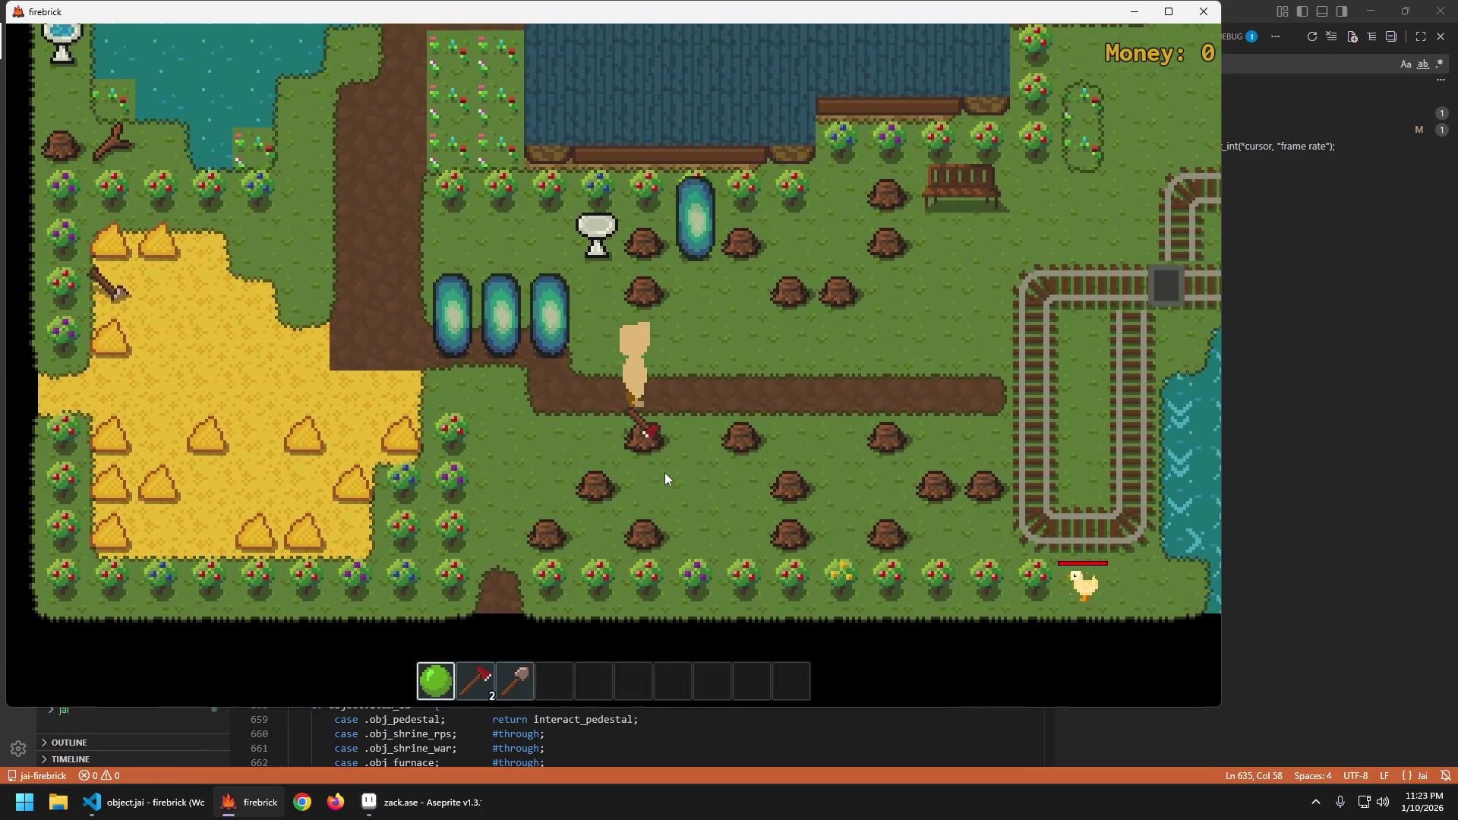
{"action": "key", "text": "Escape"}
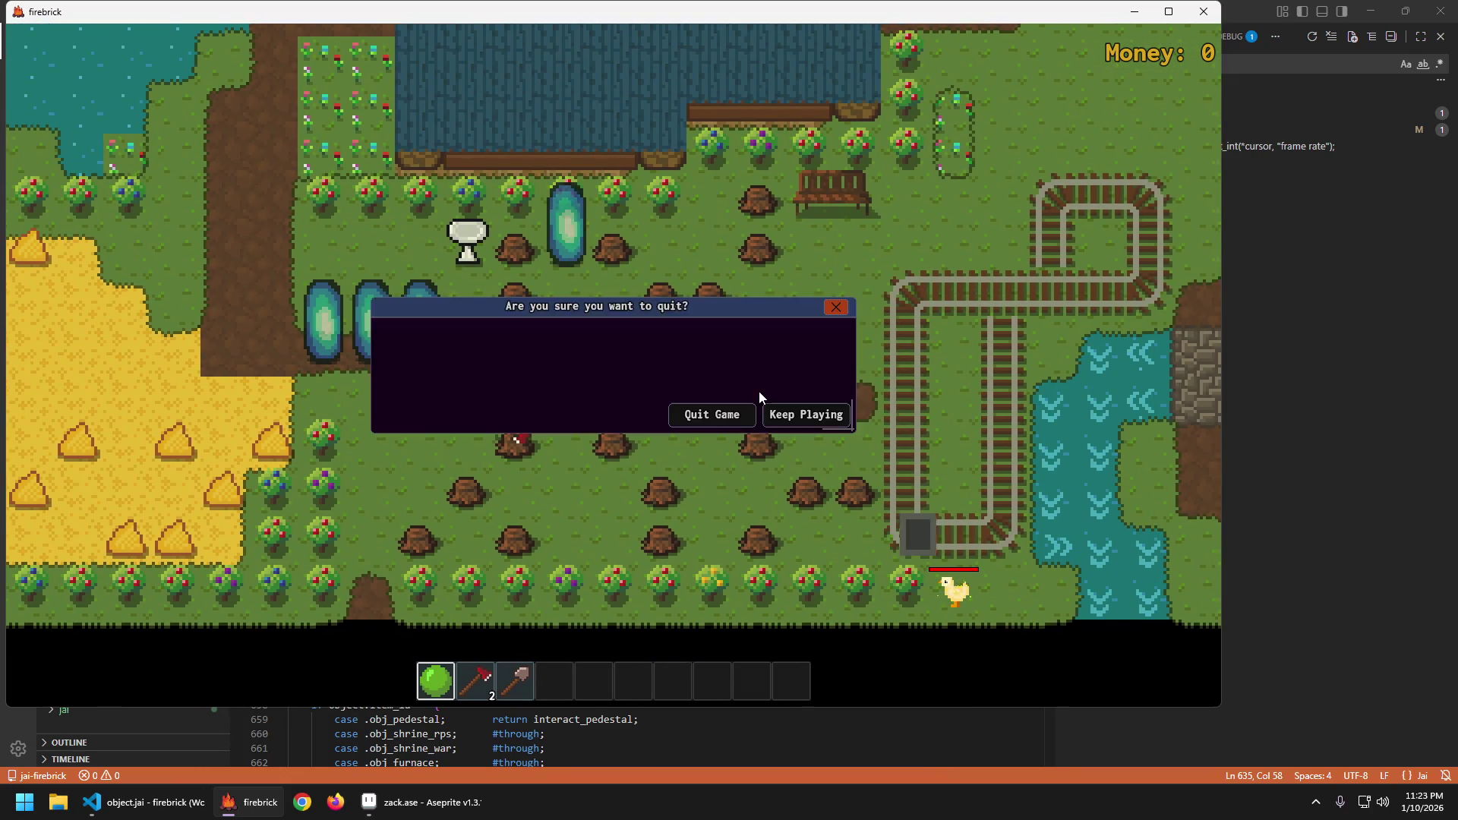
{"action": "left_click", "coordinate": [714, 414]}
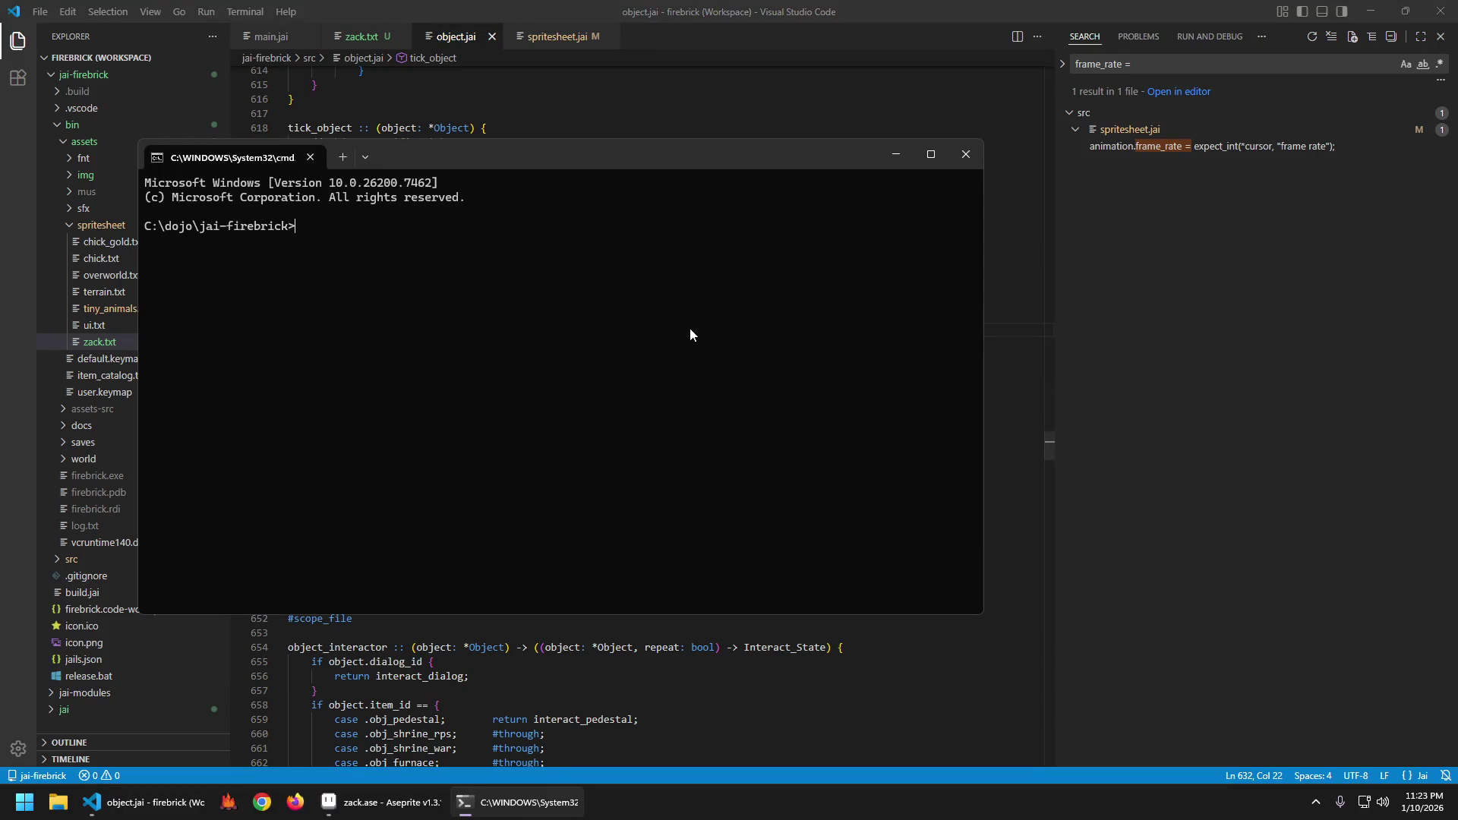
Check git status and stage all changed files with git add.
{"action": "type", "text": "git status"}
{"action": "key", "text": "Return"}
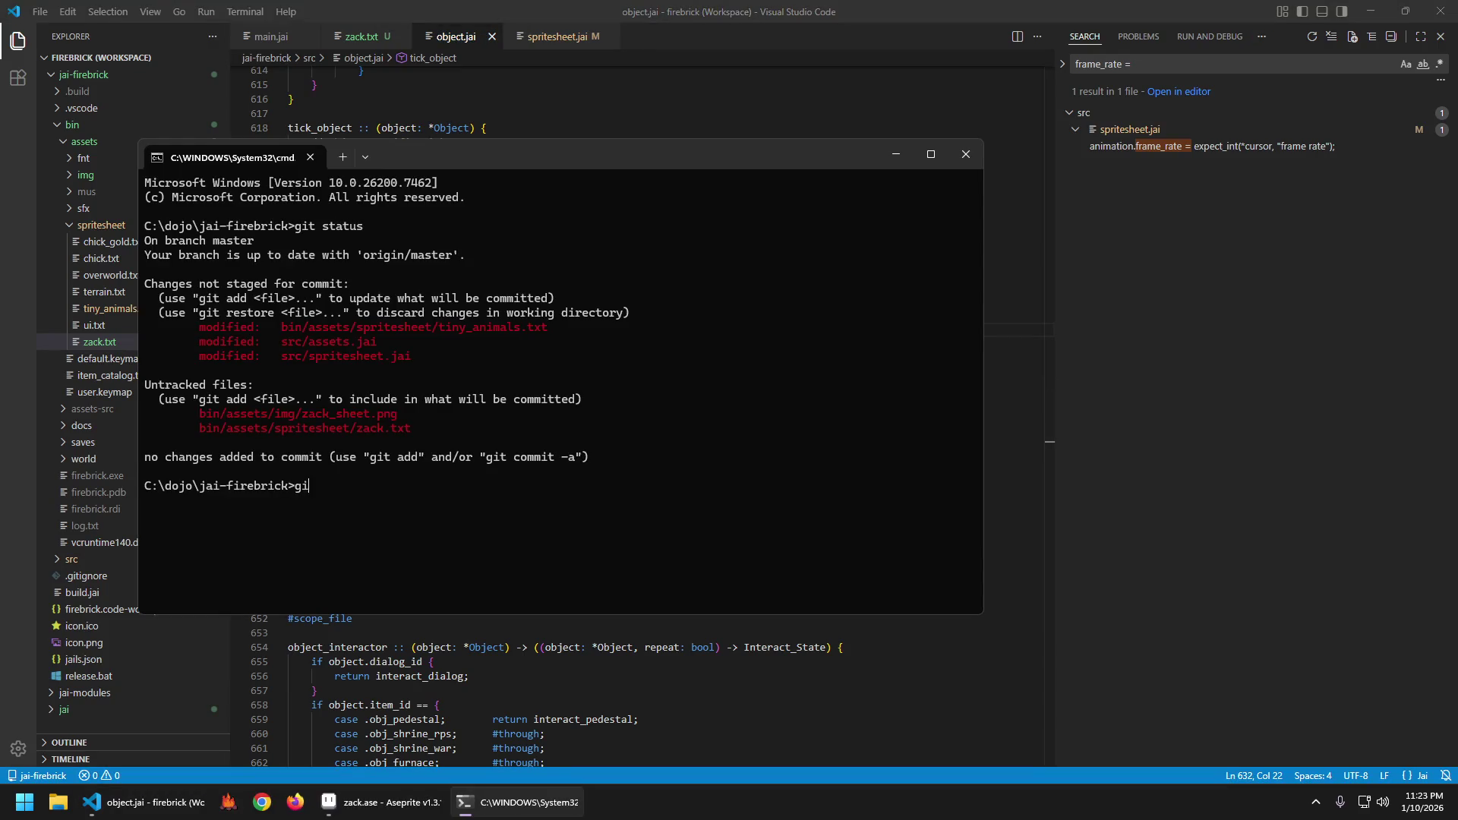
{"action": "type", "text": "t add ."}
{"action": "key", "text": "Return"}
Commit the changes with the message "Zack; the ugly faceless walk monster".
{"action": "type", "text": "git commit -am \"Zach"}
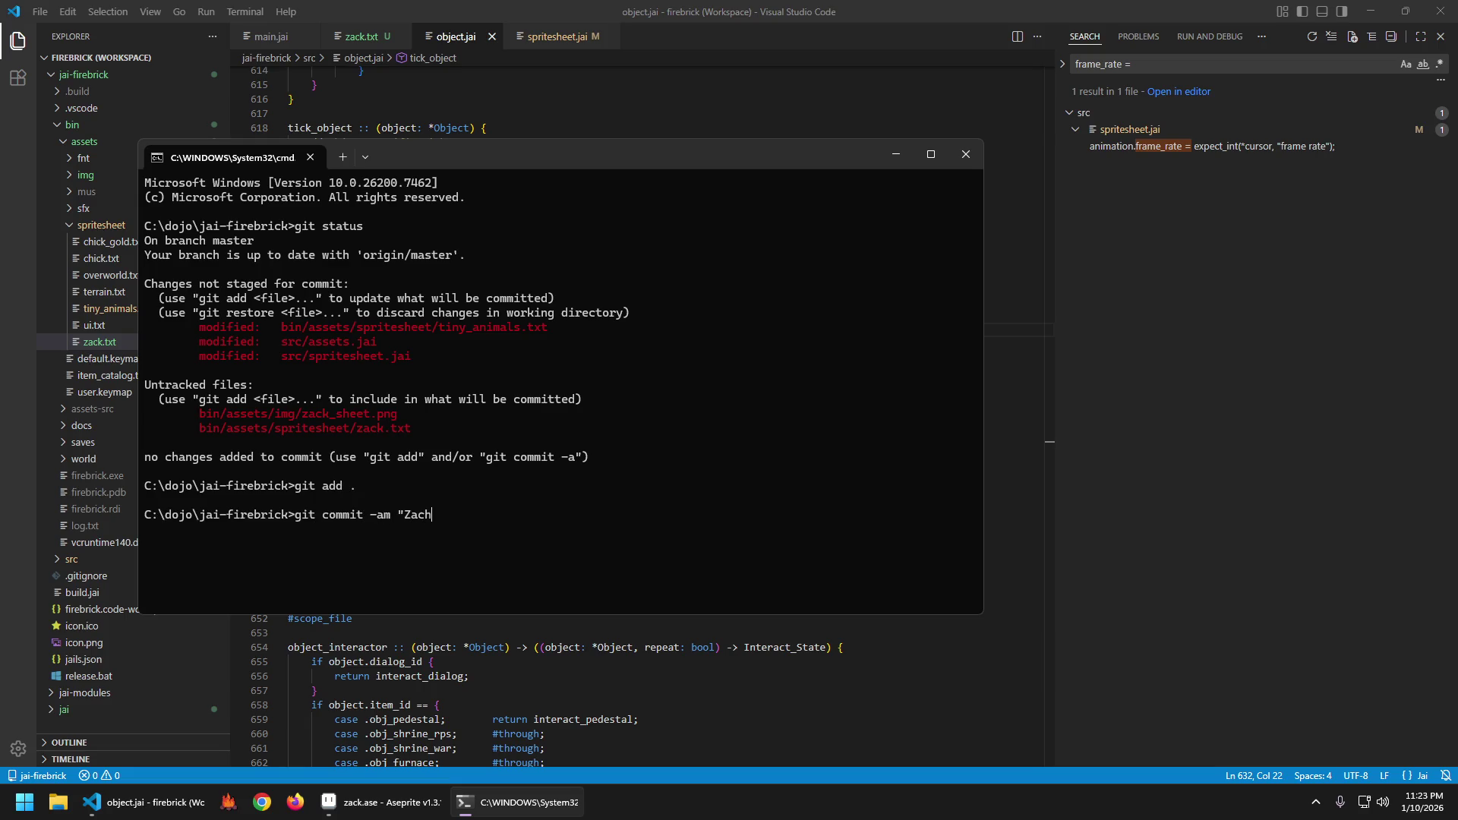
{"action": "type", "text": ", the"}
{"action": "key", "text": "BackSpace"}
{"action": "key", "text": "BackSpace"}
{"action": "key", "text": "BackSpace"}
{"action": "type", "text": "the ugly faceless"}
{"action": "type", "text": " walk monster"}
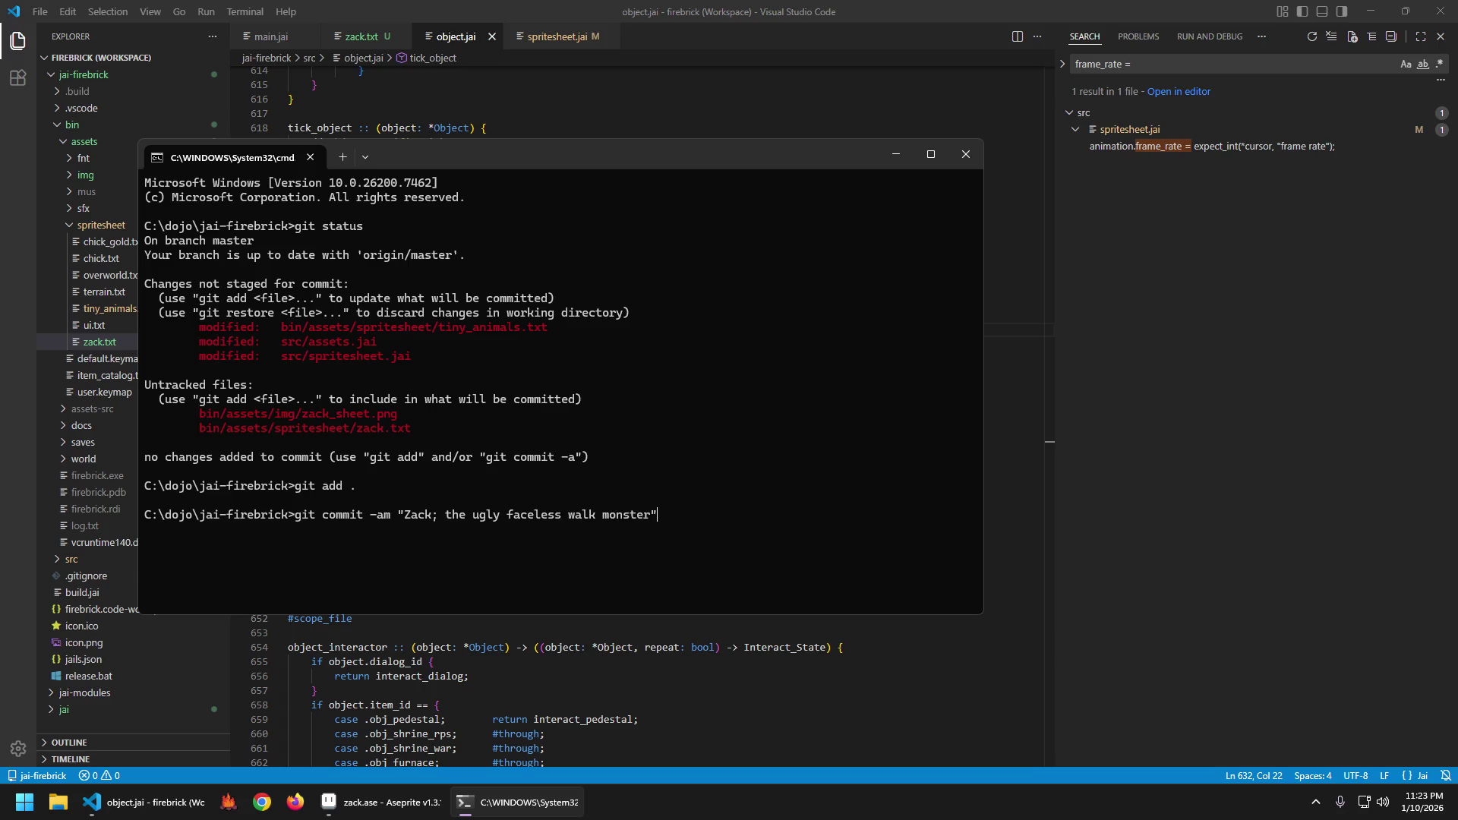
{"action": "key", "text": "Return"}
Push the commit to the remote and exit the command prompt.
{"action": "type", "text": "git push"}
{"action": "key", "text": "Return"}
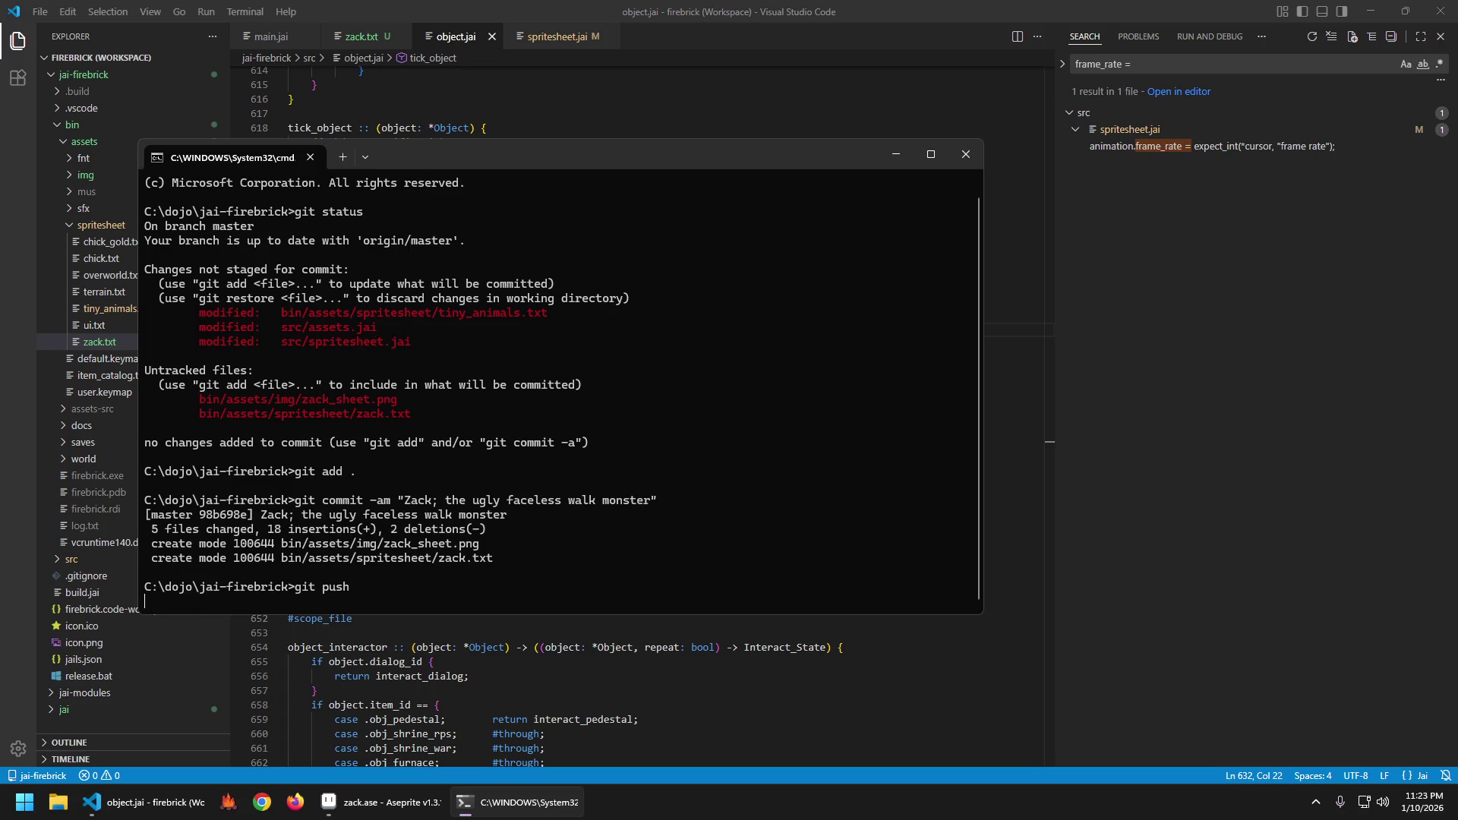
{"action": "type", "text": "exit"}
{"action": "key", "text": "Return"}
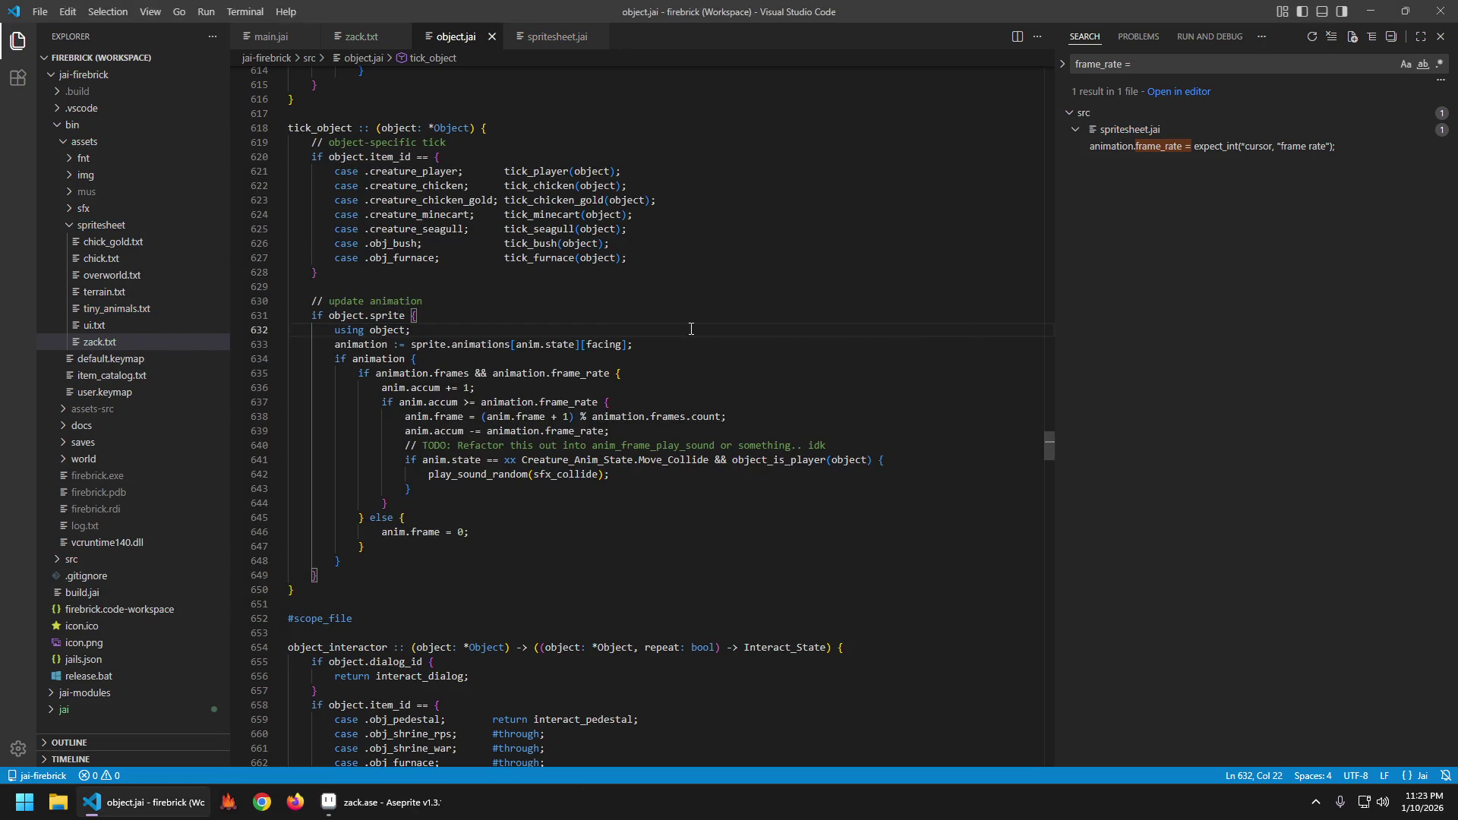
Run the game under the debugger, walk the character around spawn, then quit it and return to Aseprite.
{"action": "key", "text": "F5"}
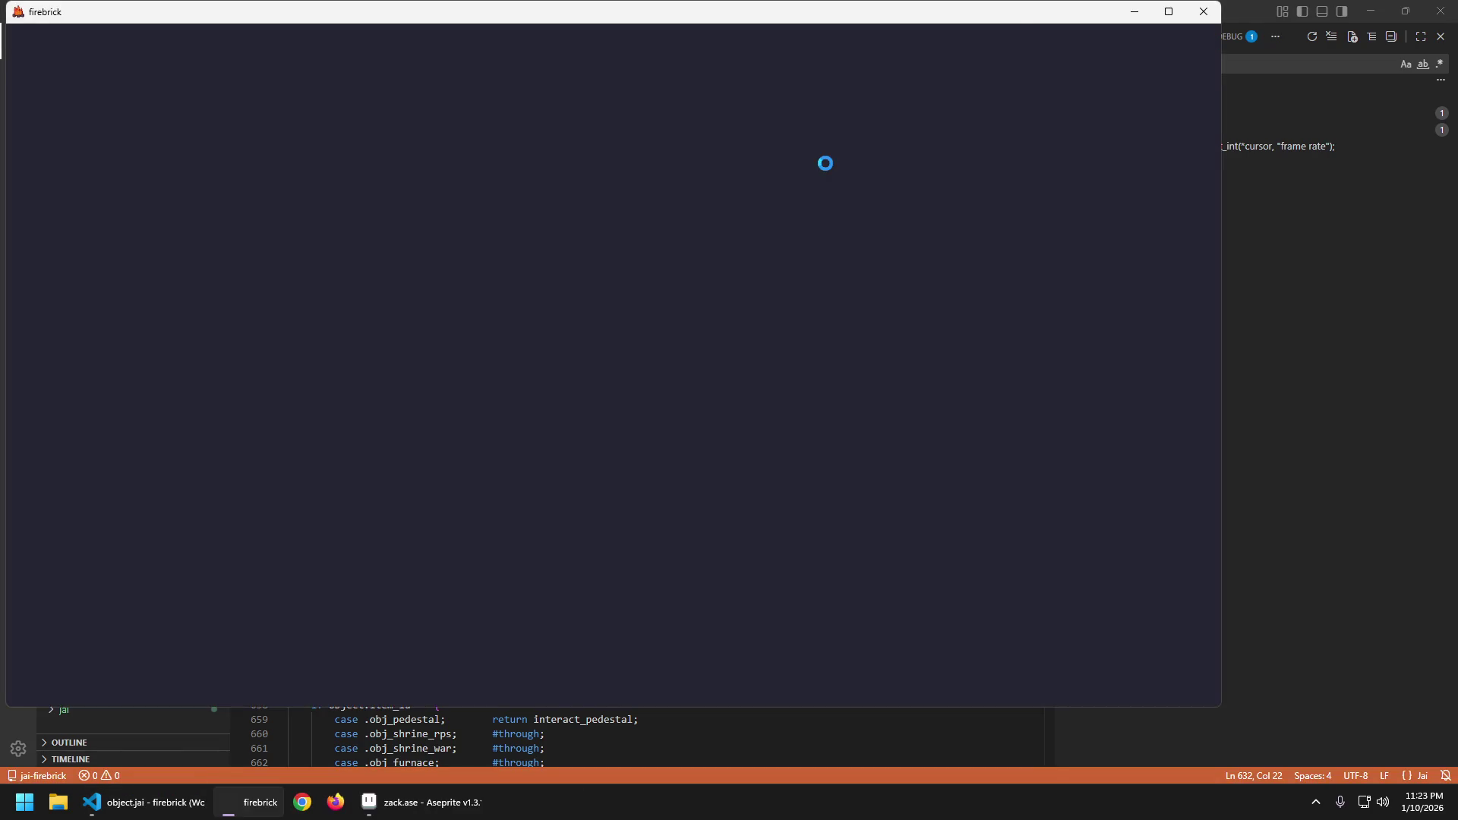
{"action": "key", "text": "s"}
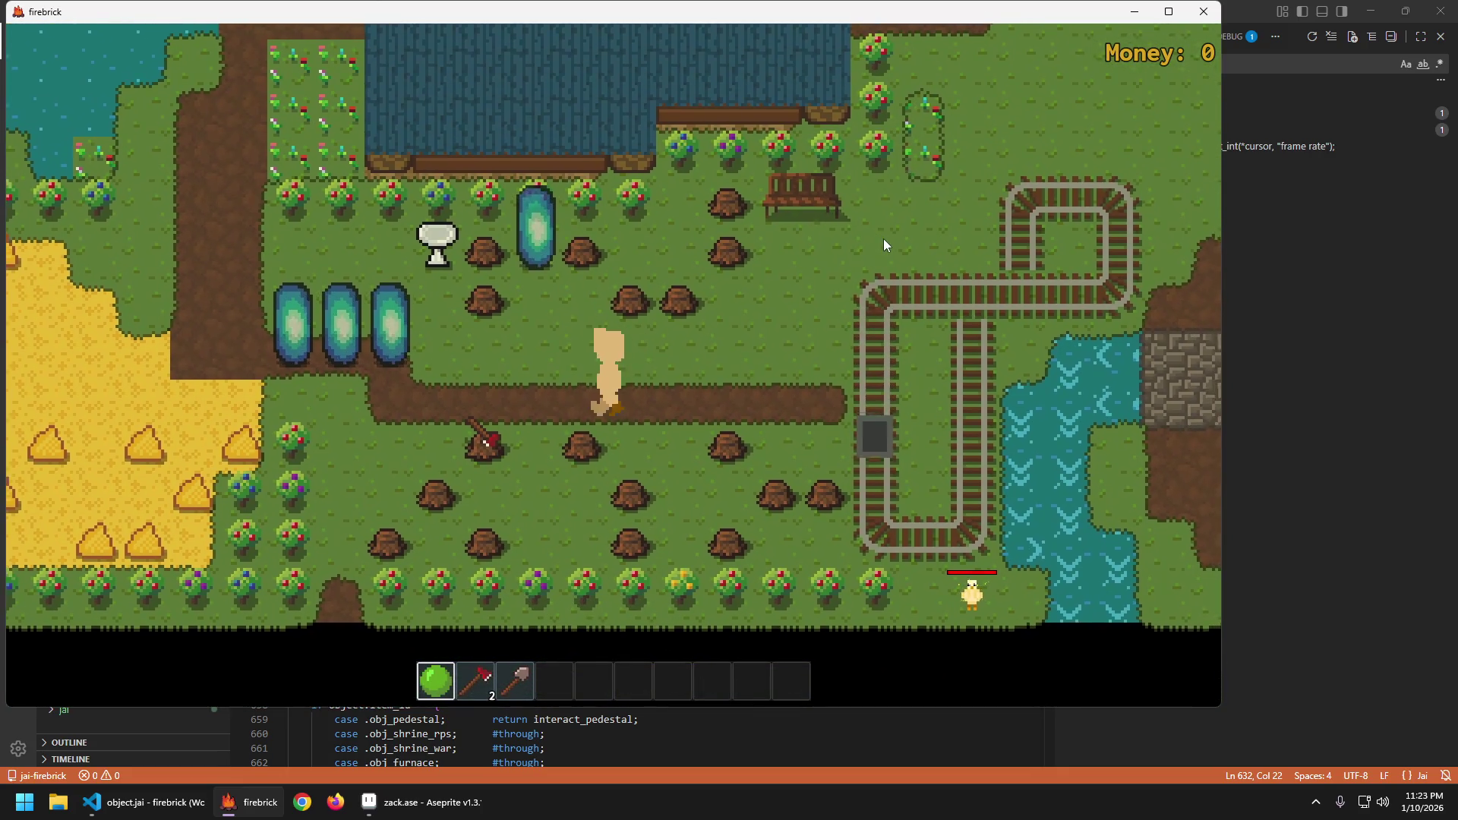
{"action": "key", "text": "d"}
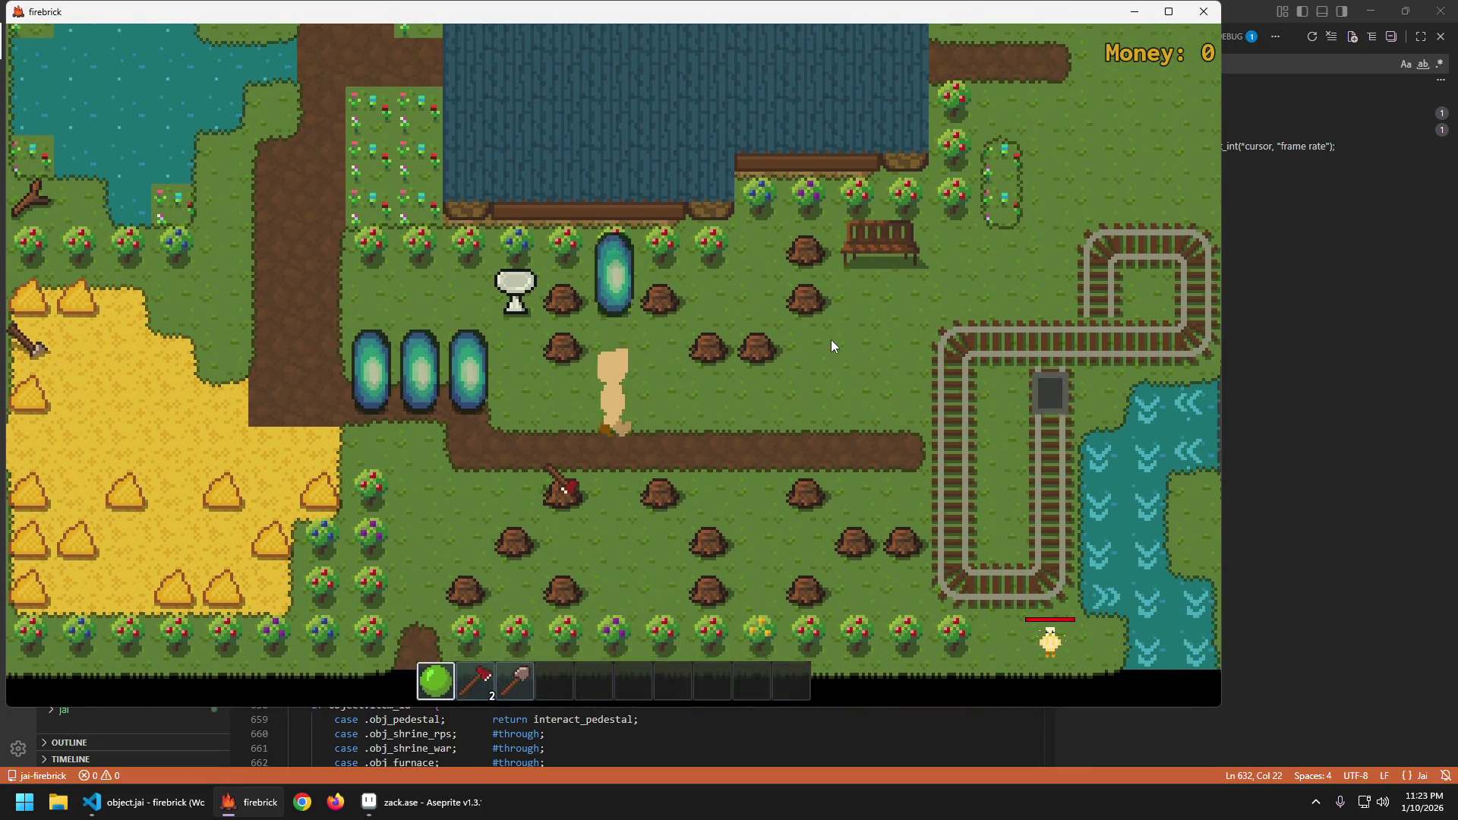
{"action": "key", "text": "a"}
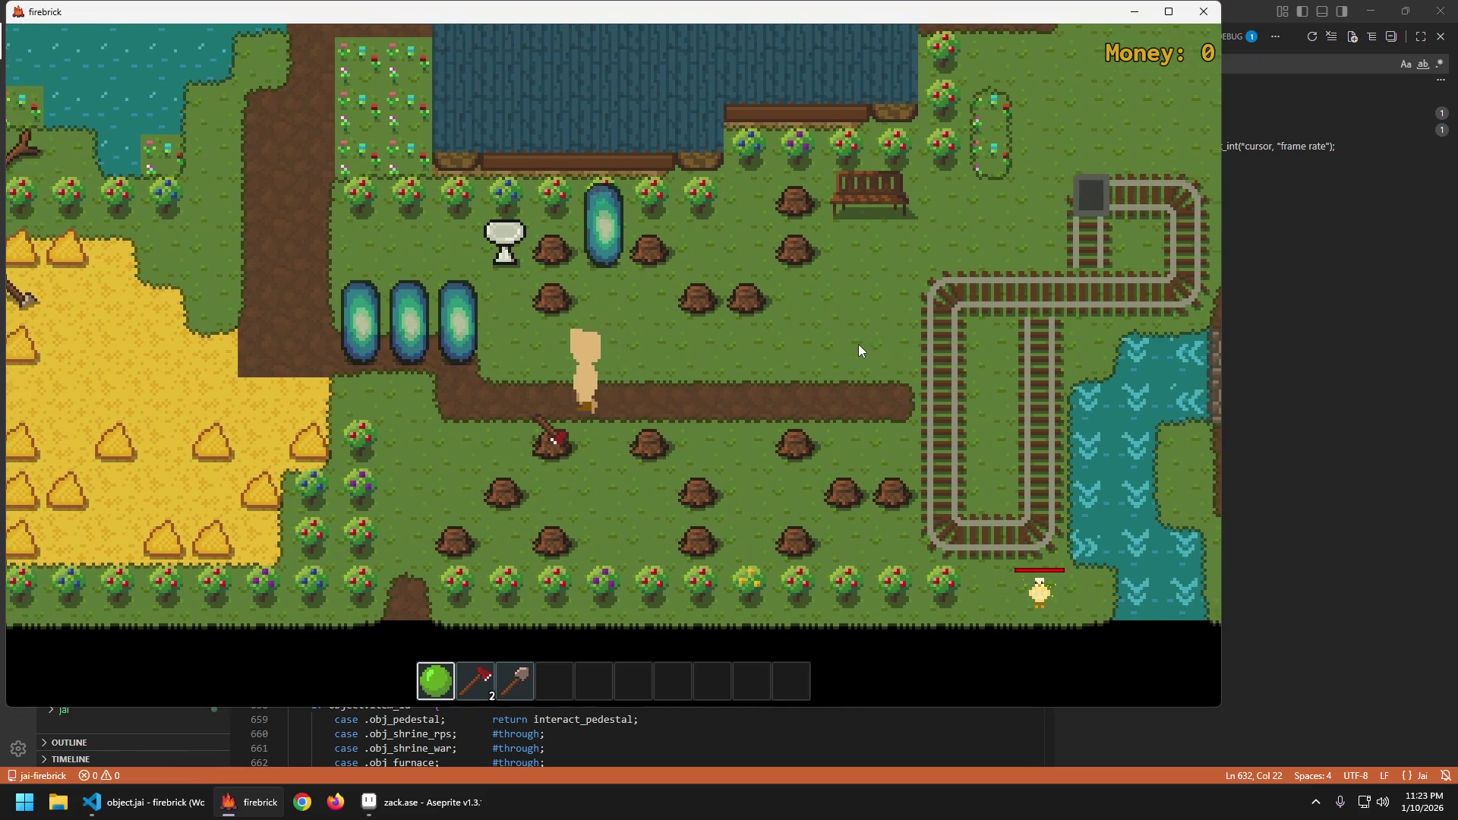
{"action": "key", "text": "d"}
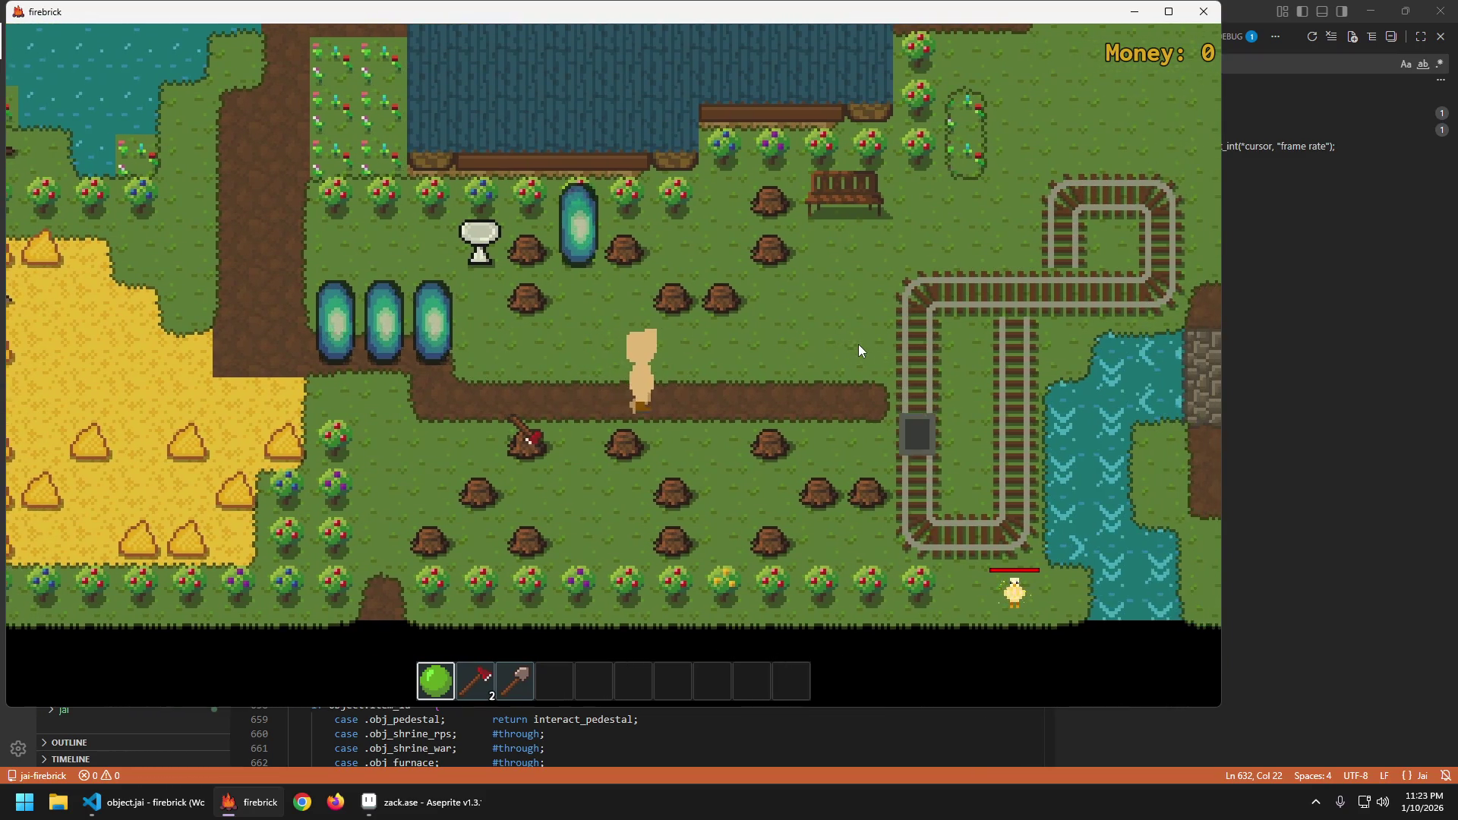
{"action": "key", "text": "a"}
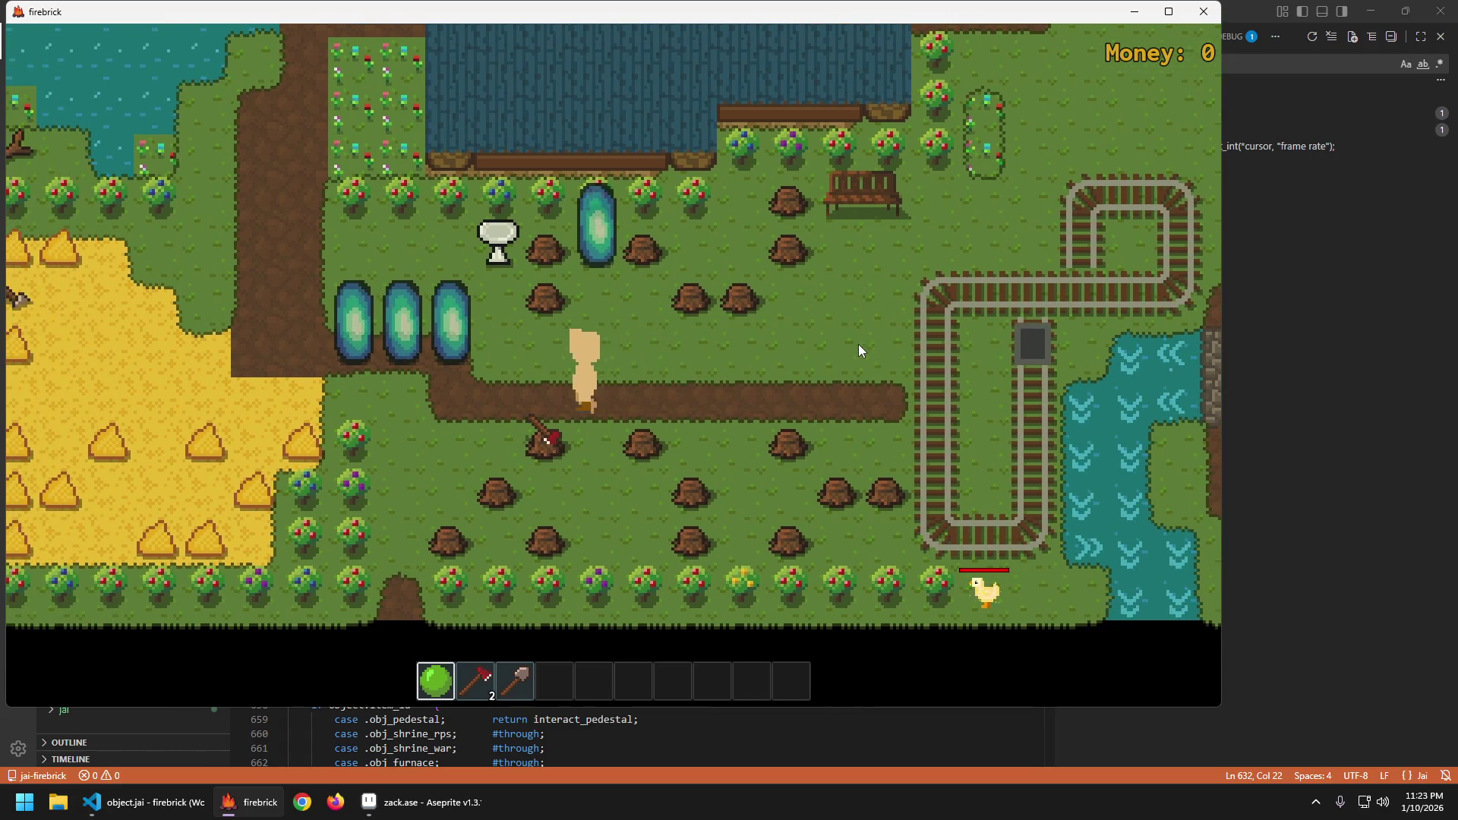
{"action": "key", "text": "d"}
{"action": "key", "text": "w"}
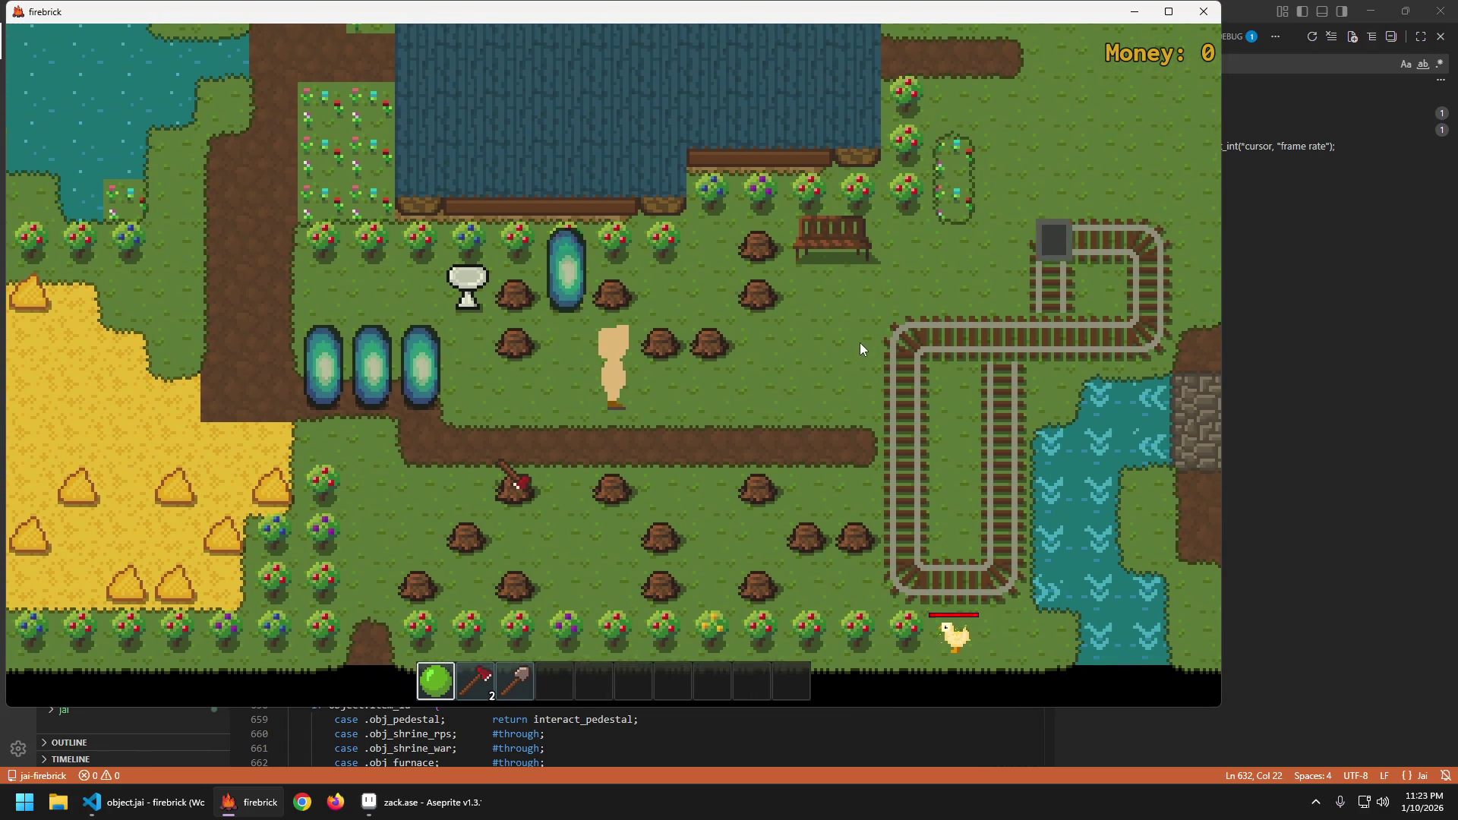
{"action": "key", "text": "Escape"}
{"action": "key", "text": "alt+Tab"}
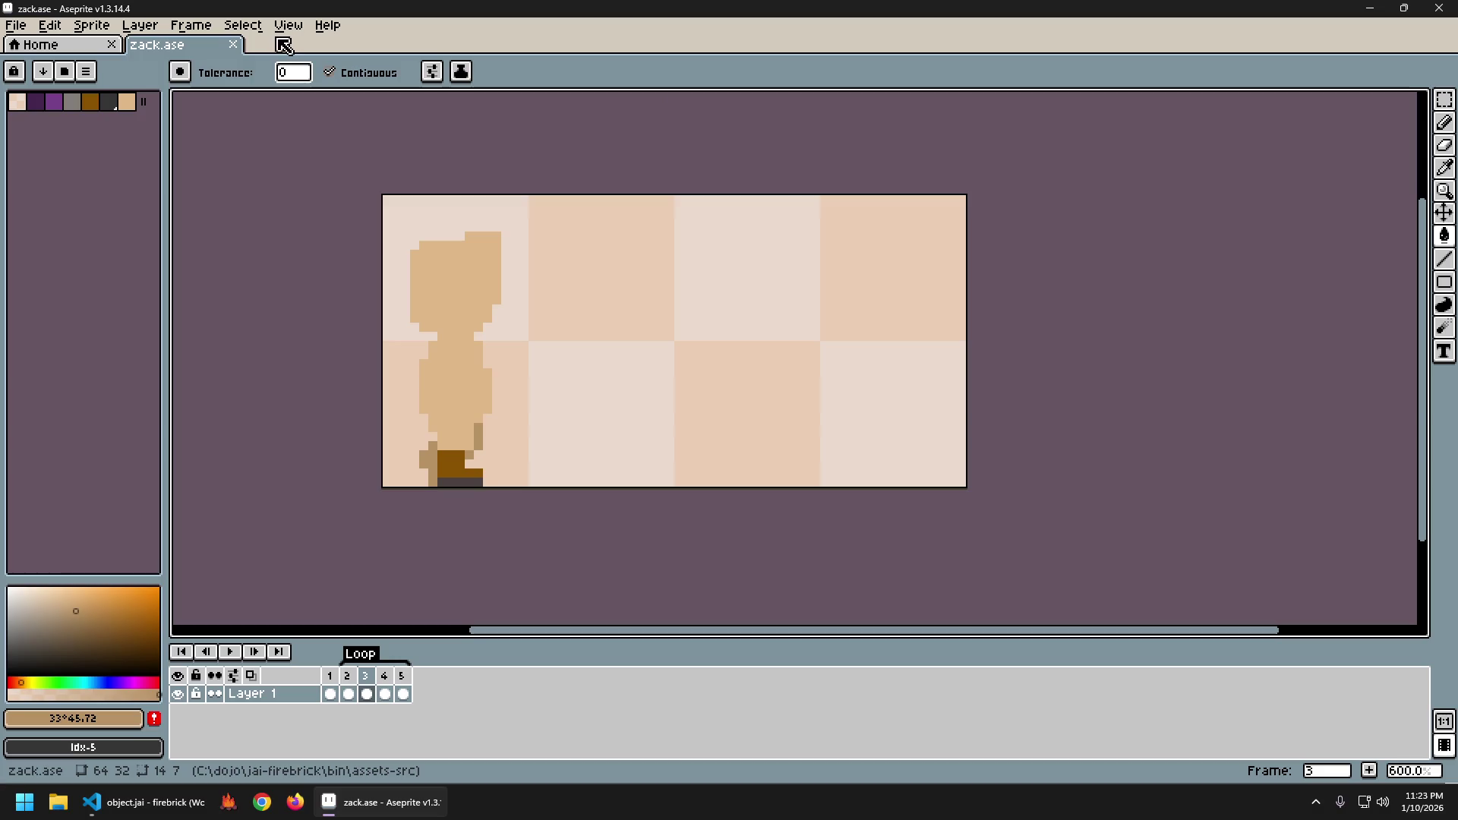
Close zack.ase and open the 'New Aseprite v1.3.16.1 available!' announcement from the Home tab.
{"action": "left_click", "coordinate": [233, 45]}
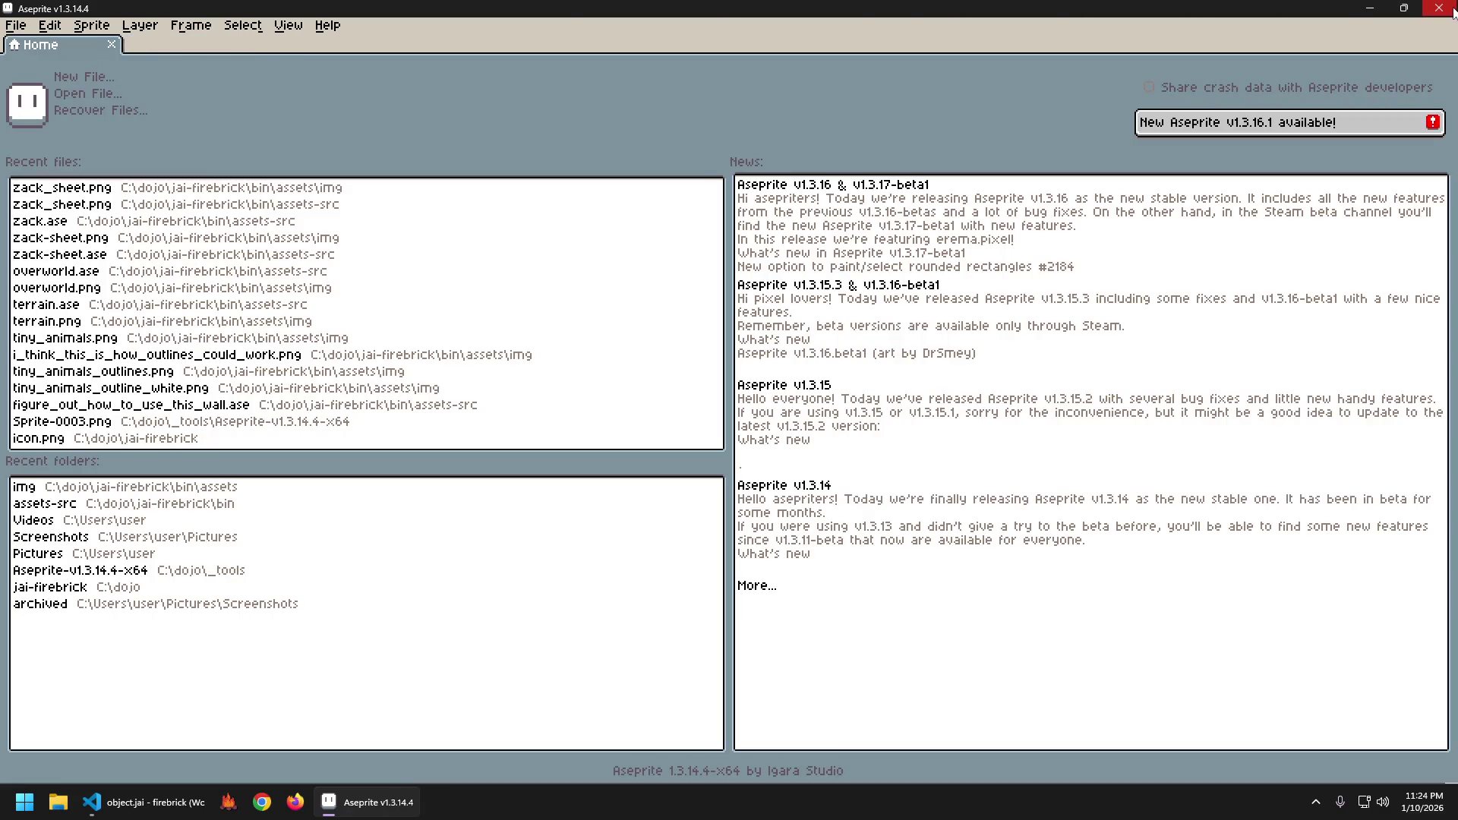
{"action": "left_click", "coordinate": [1294, 127]}
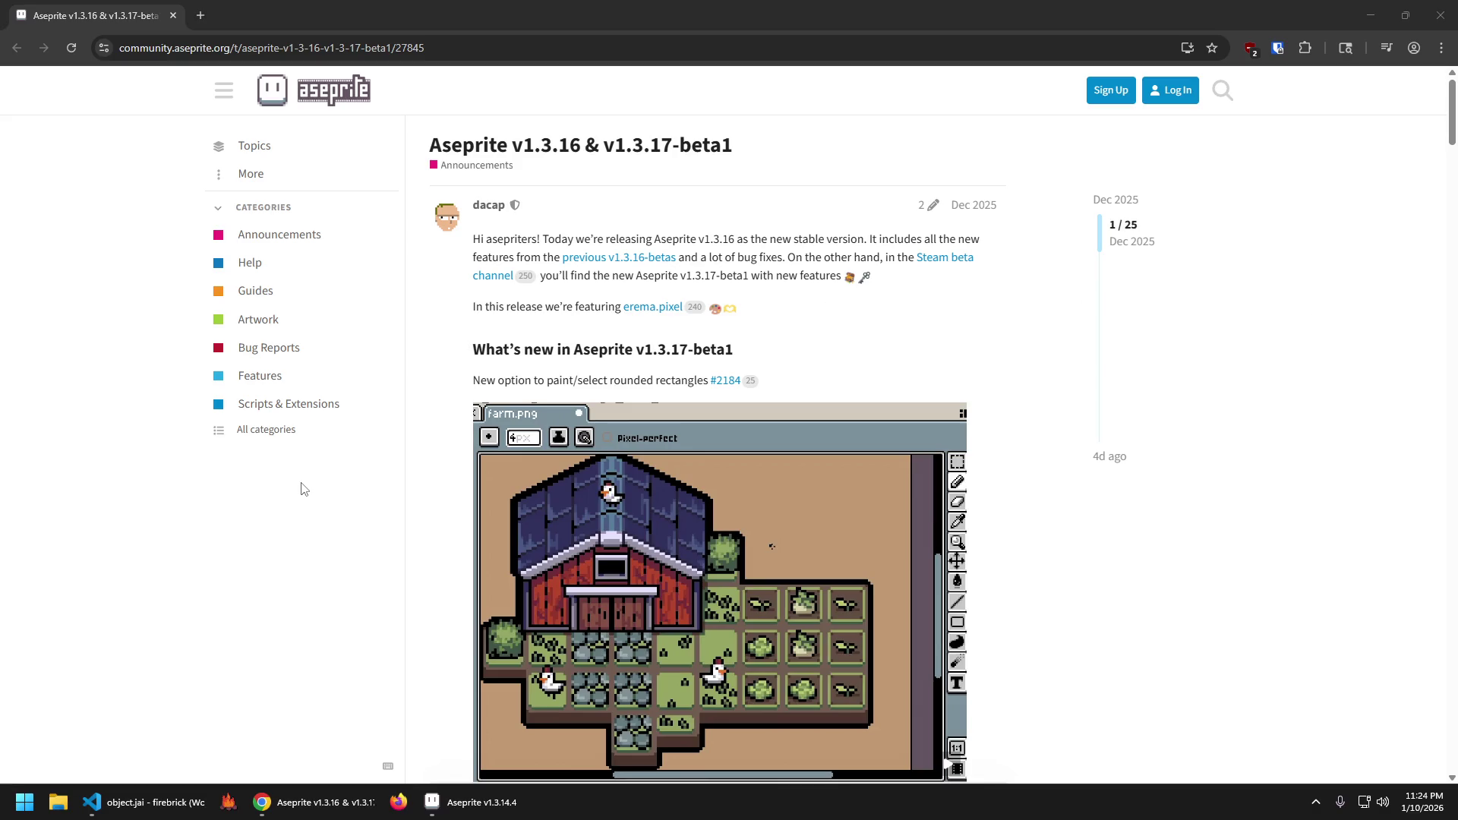
Scroll the announcement past the screenshots down to the 'What's new in Aseprite v1.3.16' changelog.
{"action": "scroll", "coordinate": [298, 487], "scroll_direction": "down", "scroll_amount": 3}
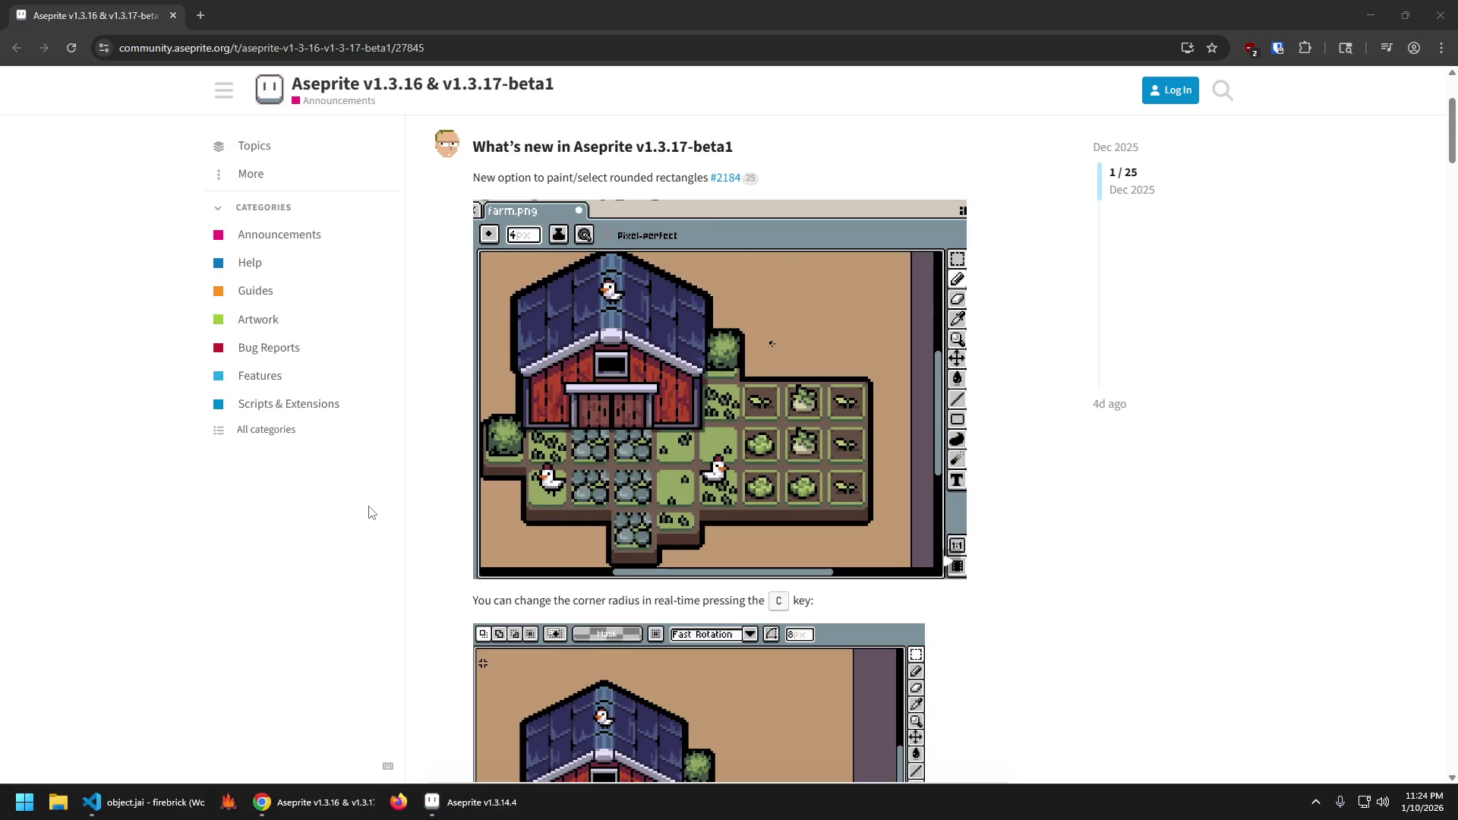
{"action": "scroll", "coordinate": [370, 512], "scroll_direction": "down", "scroll_amount": 4}
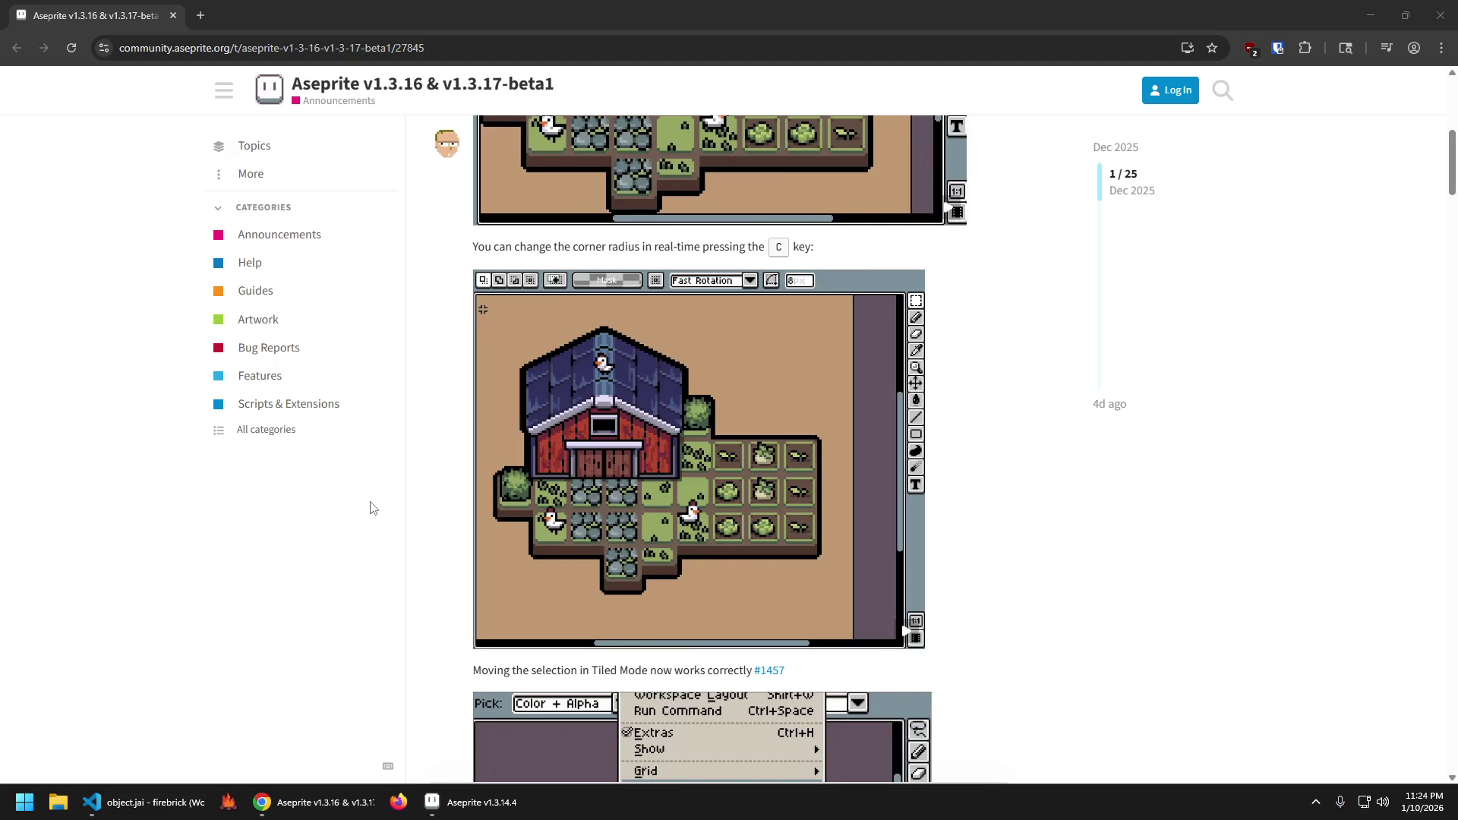
{"action": "scroll", "coordinate": [371, 507], "scroll_direction": "down", "scroll_amount": 4}
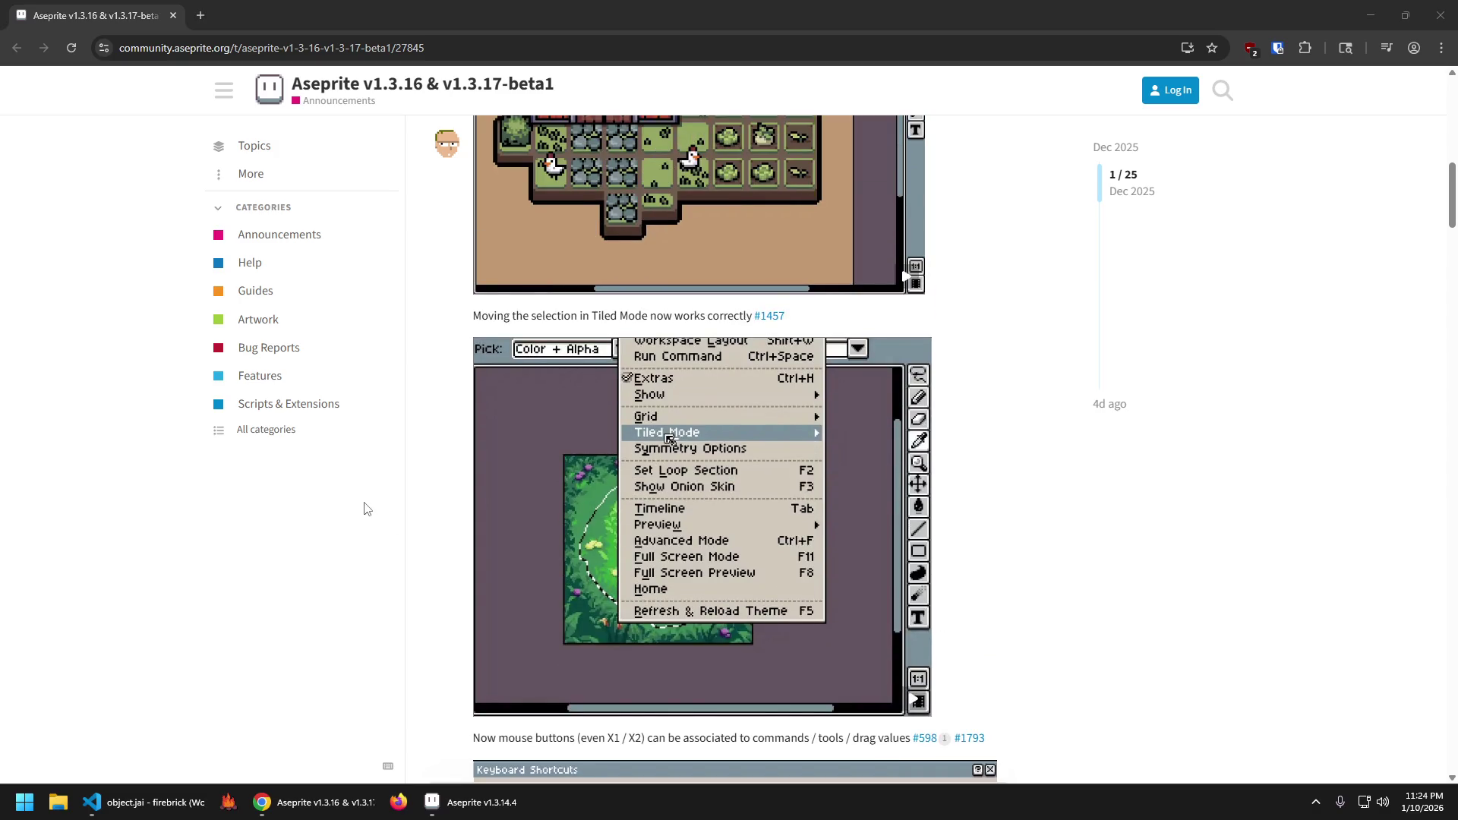
{"action": "scroll", "coordinate": [376, 532], "scroll_direction": "down", "scroll_amount": 5}
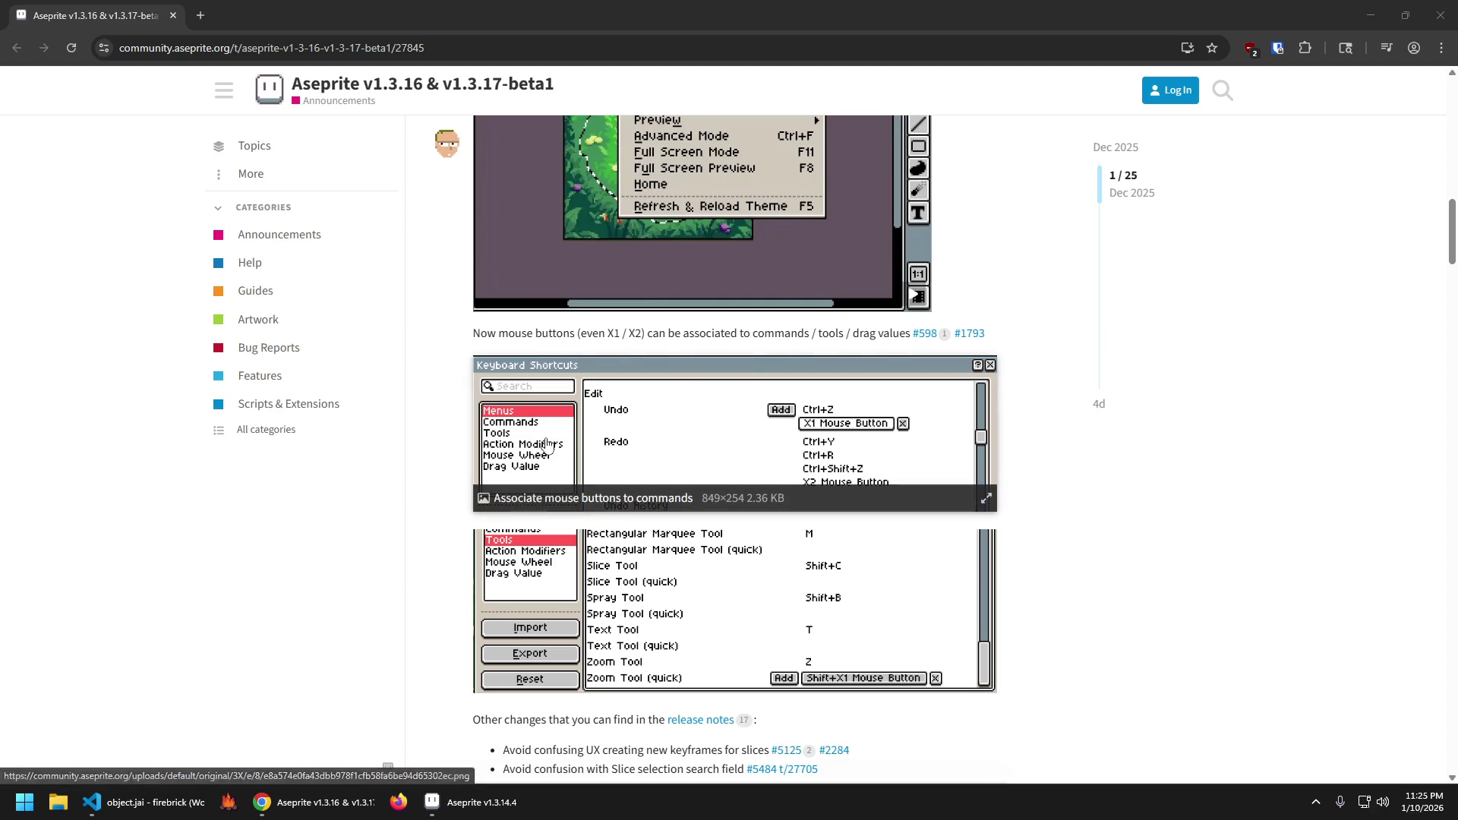
{"action": "scroll", "coordinate": [346, 569], "scroll_direction": "down", "scroll_amount": 5}
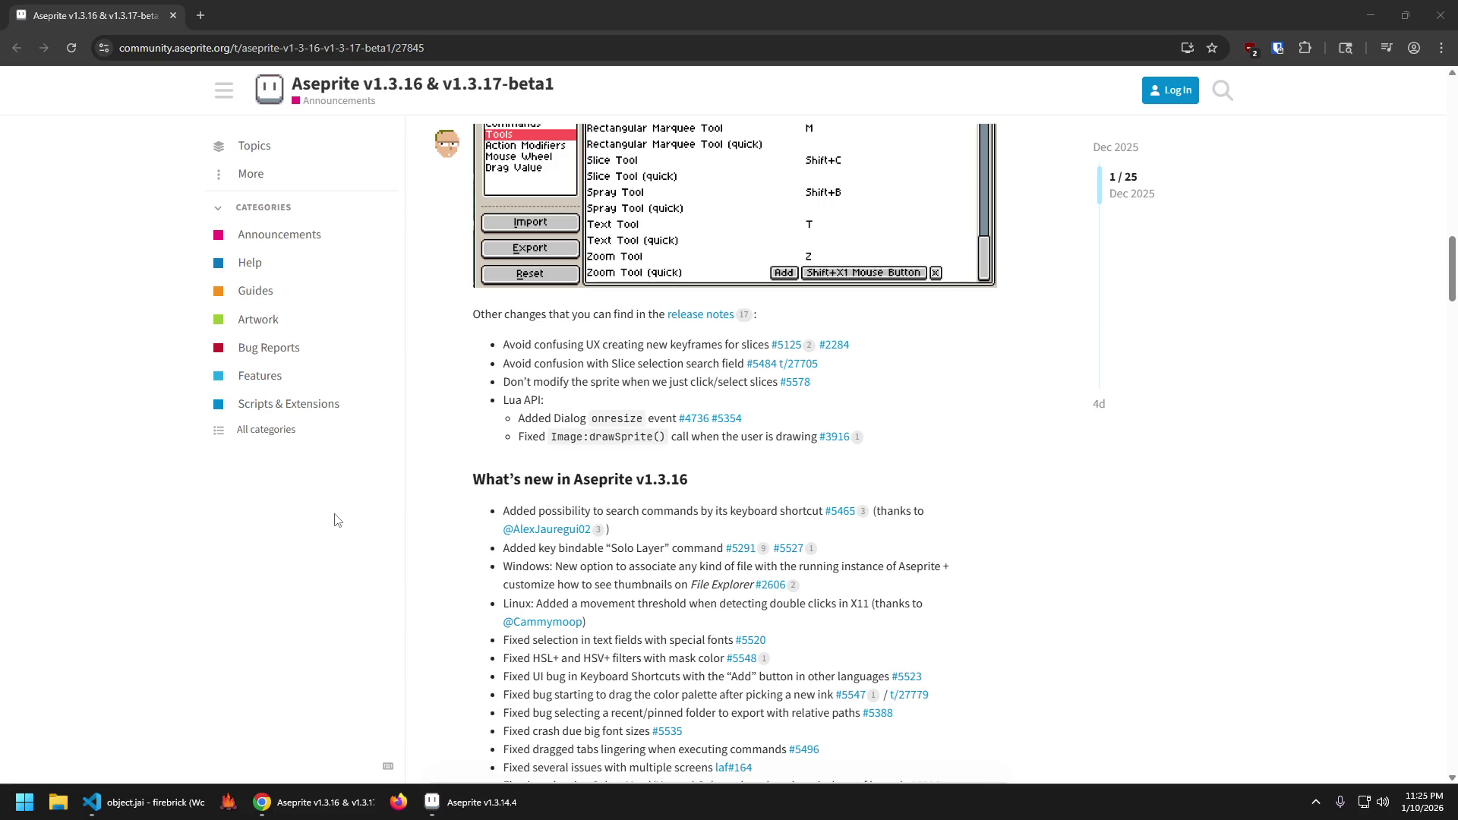
{"action": "scroll", "coordinate": [383, 505], "scroll_direction": "down", "scroll_amount": 2}
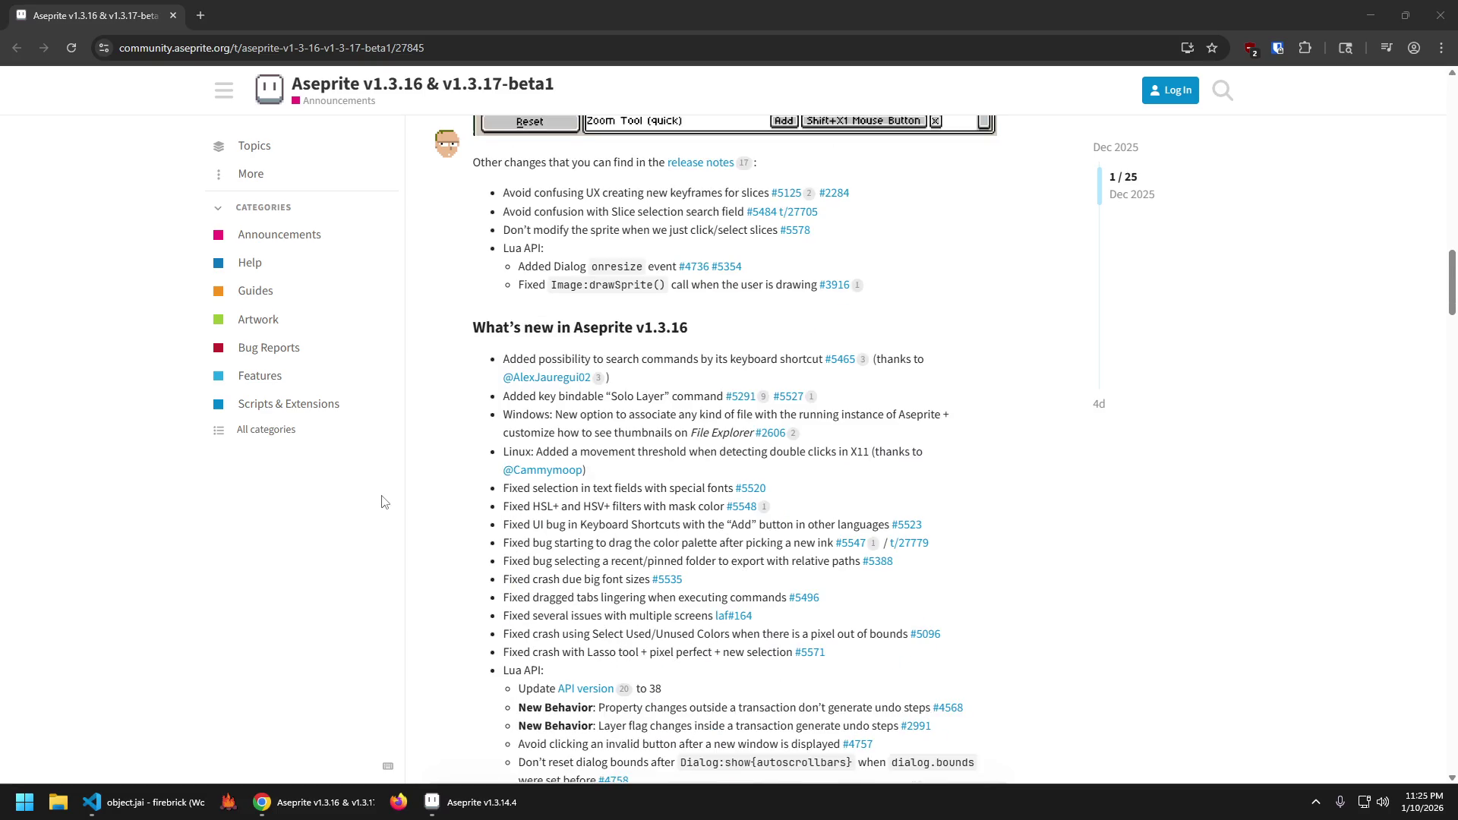
{"action": "scroll", "coordinate": [382, 494], "scroll_direction": "up", "scroll_amount": 20}
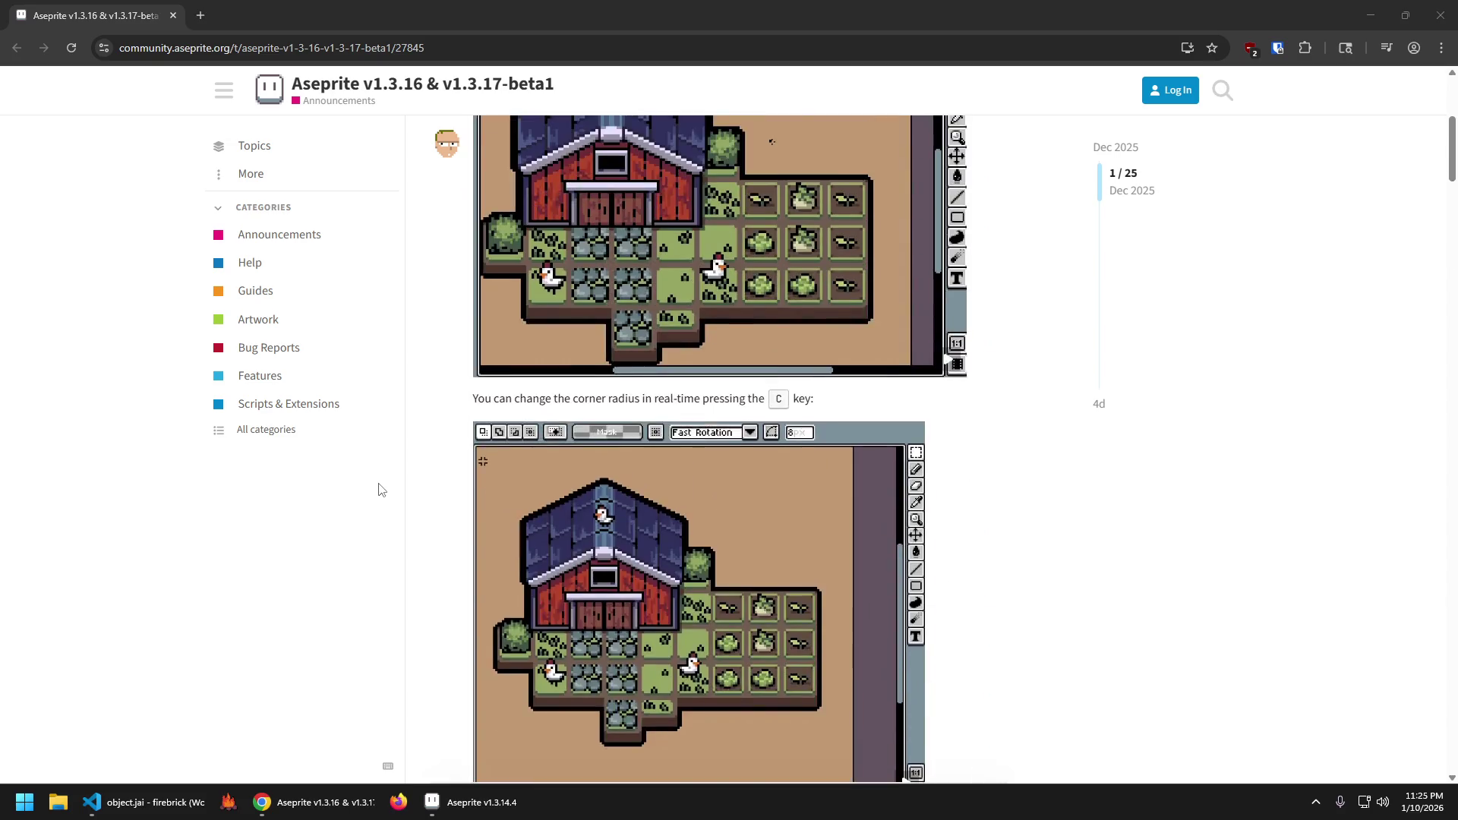
{"action": "scroll", "coordinate": [381, 489], "scroll_direction": "up", "scroll_amount": 5}
{"action": "scroll", "coordinate": [380, 502], "scroll_direction": "down", "scroll_amount": 20}
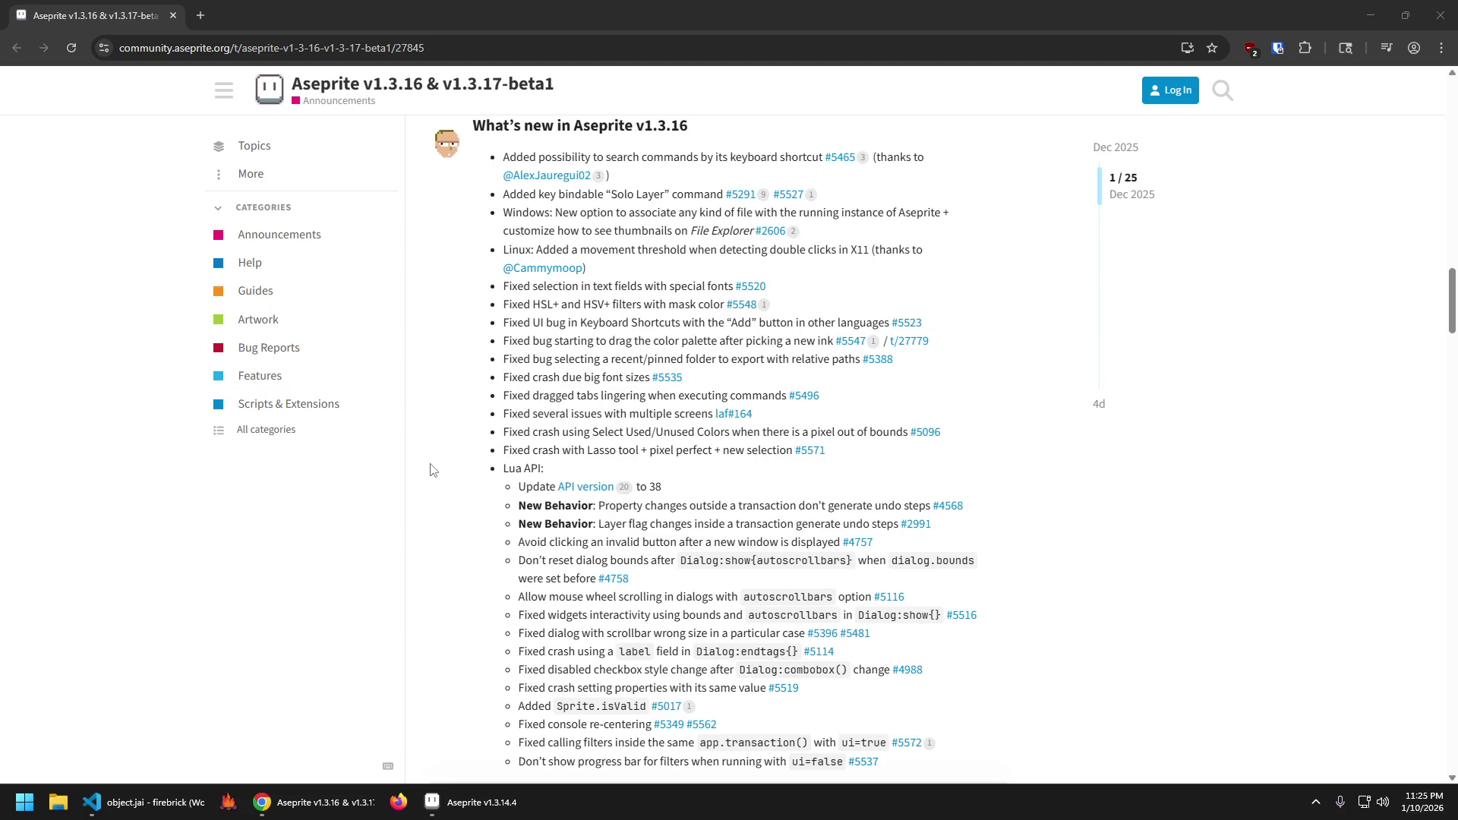
{"action": "scroll", "coordinate": [431, 467], "scroll_direction": "down", "scroll_amount": 3}
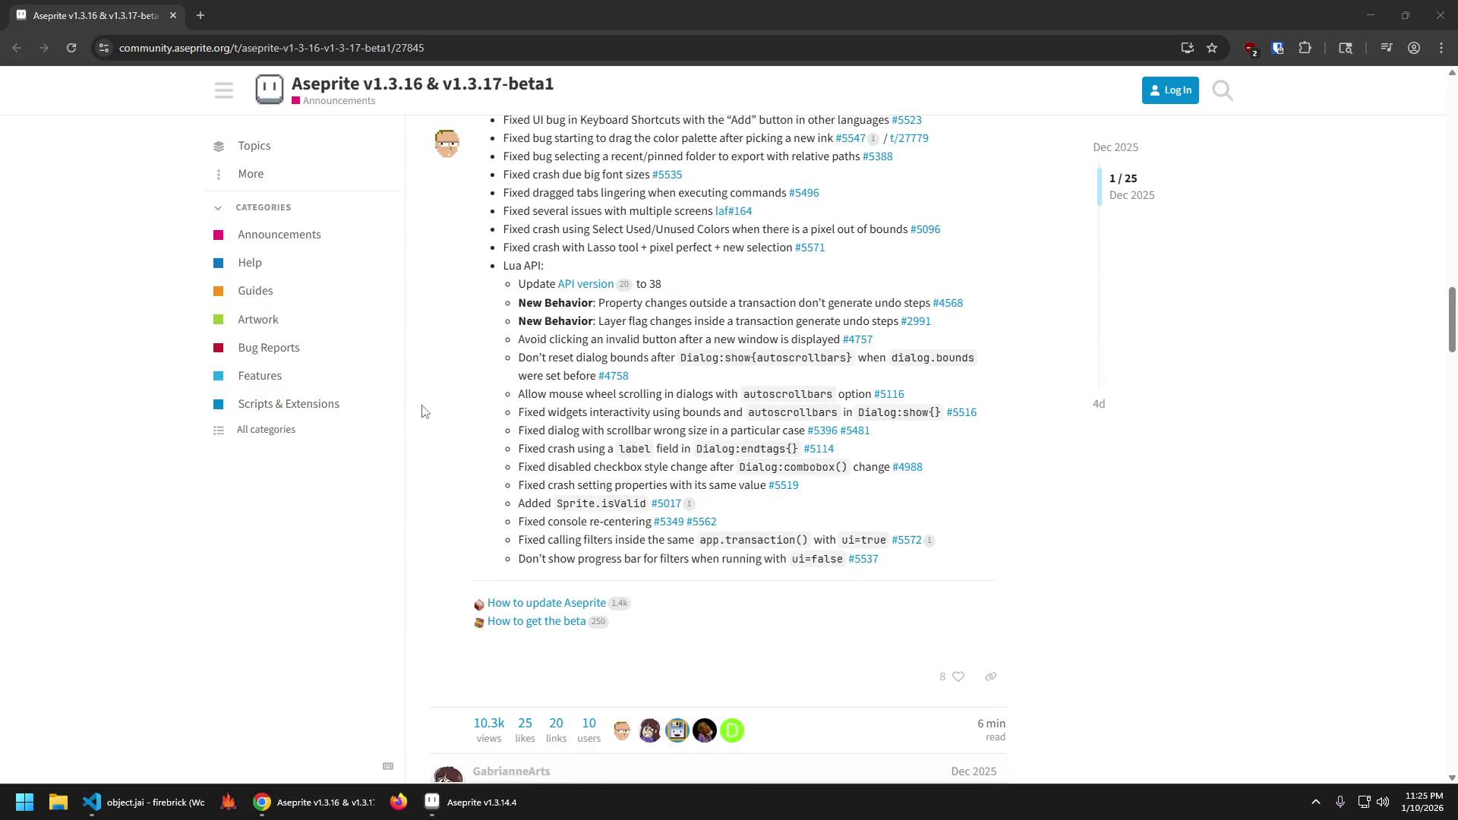
{"action": "scroll", "coordinate": [407, 466], "scroll_direction": "down", "scroll_amount": 5}
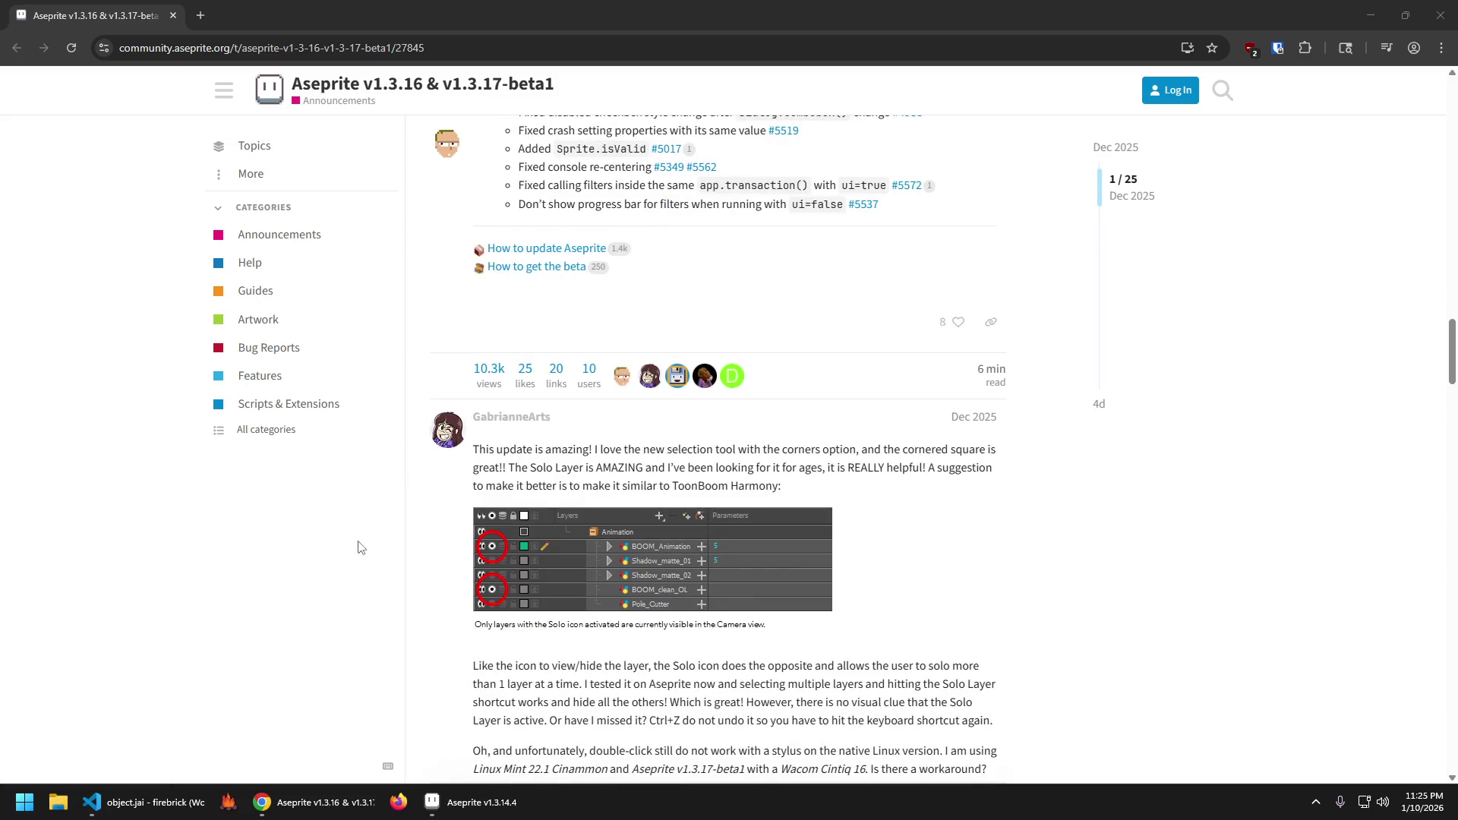
{"action": "scroll", "coordinate": [377, 531], "scroll_direction": "down", "scroll_amount": 1}
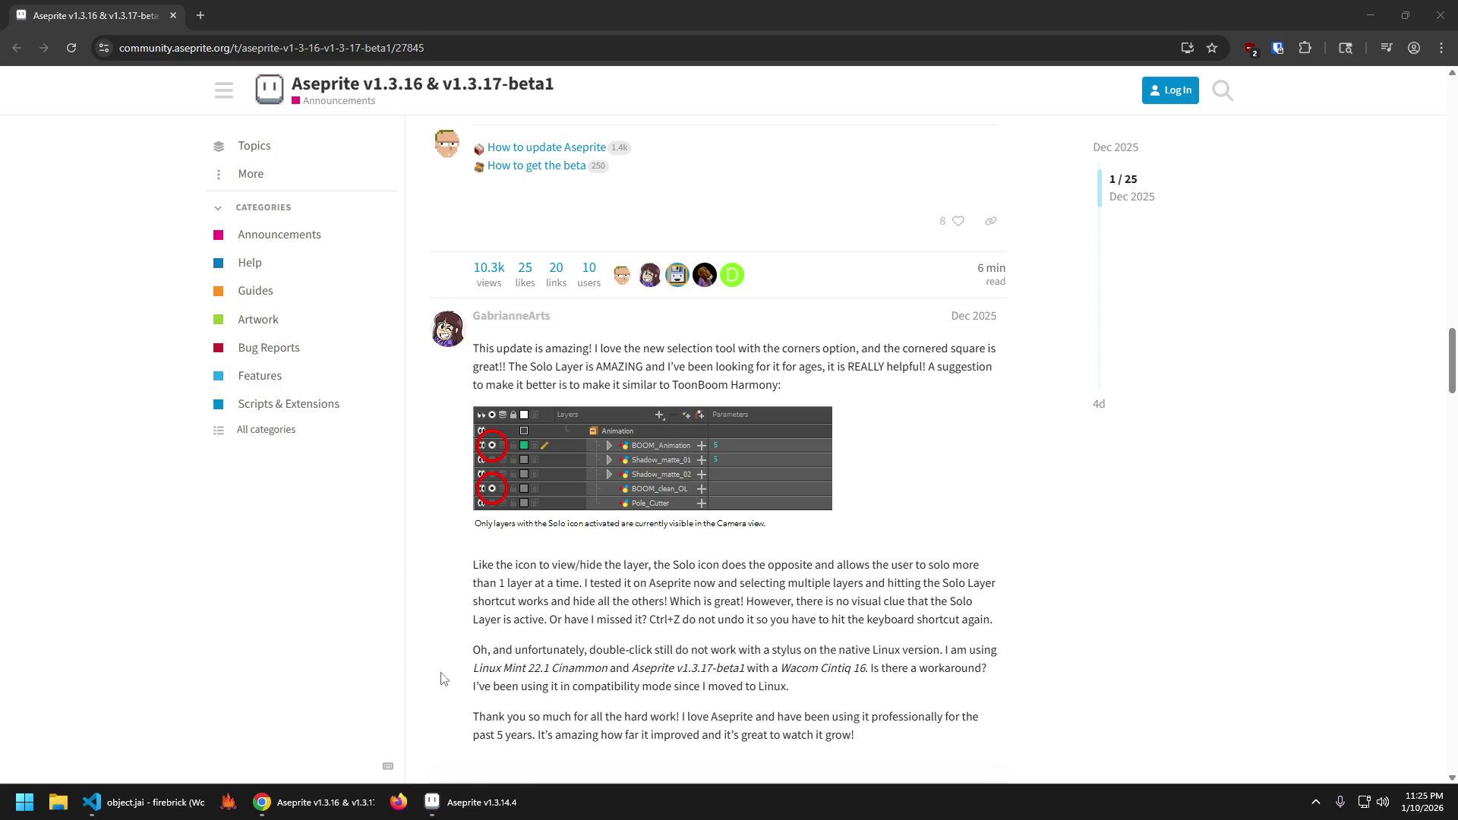
{"action": "mouse_move", "coordinate": [483, 810]}
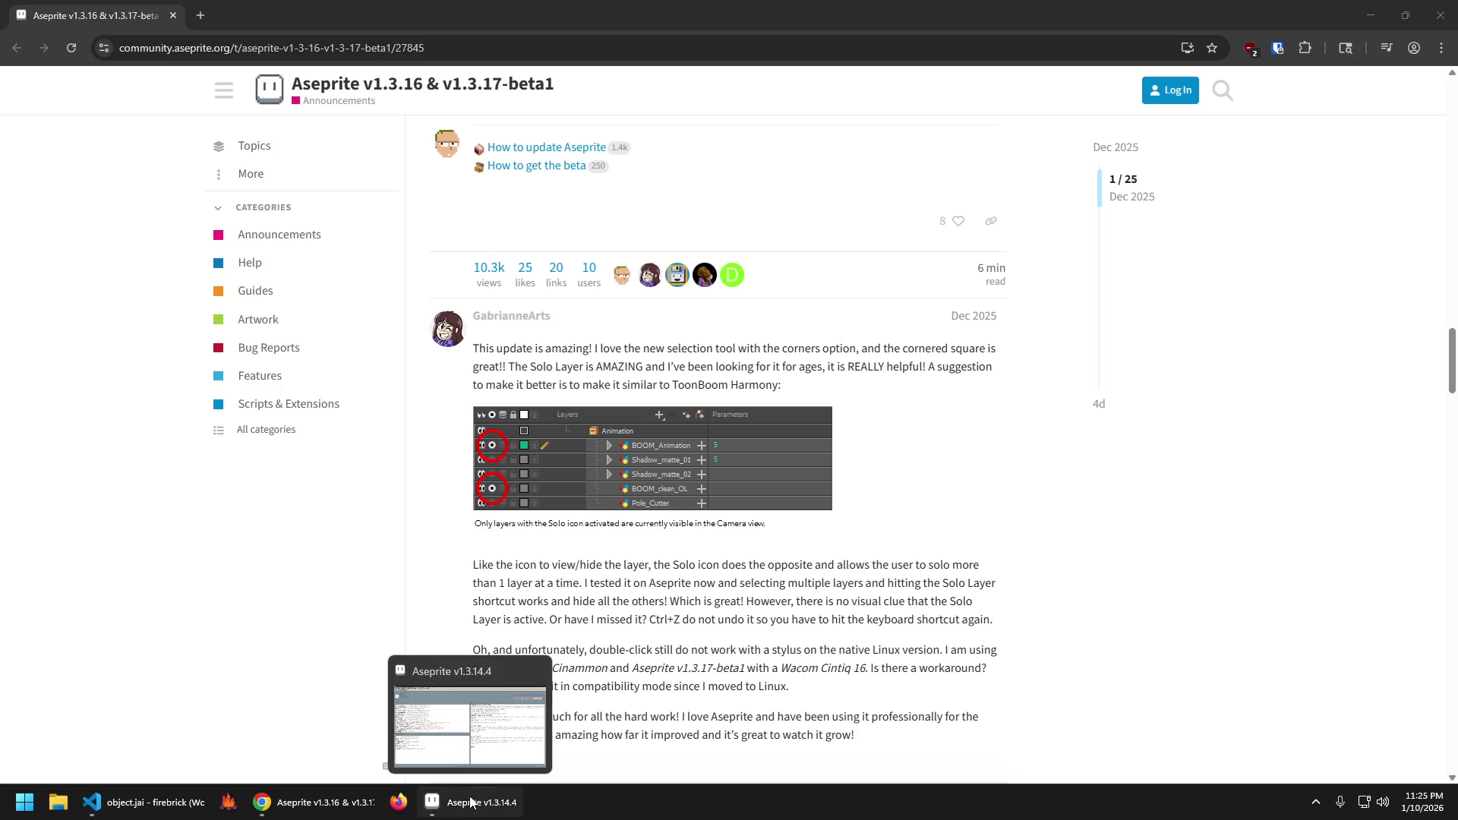
{"action": "scroll", "coordinate": [348, 580], "scroll_direction": "up", "scroll_amount": 15}
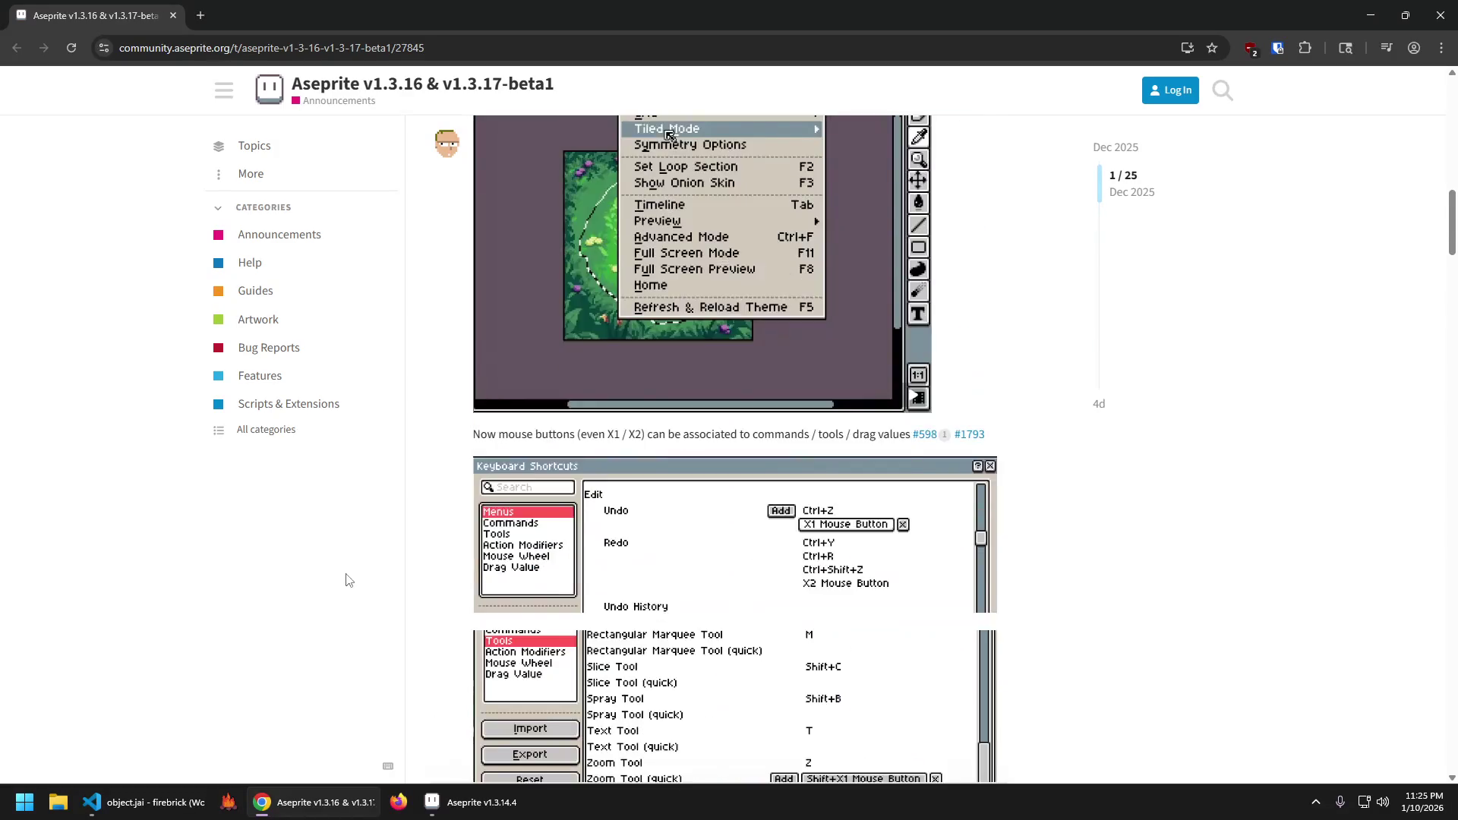
{"action": "scroll", "coordinate": [348, 583], "scroll_direction": "up", "scroll_amount": 9}
{"action": "scroll", "coordinate": [350, 584], "scroll_direction": "down", "scroll_amount": 19}
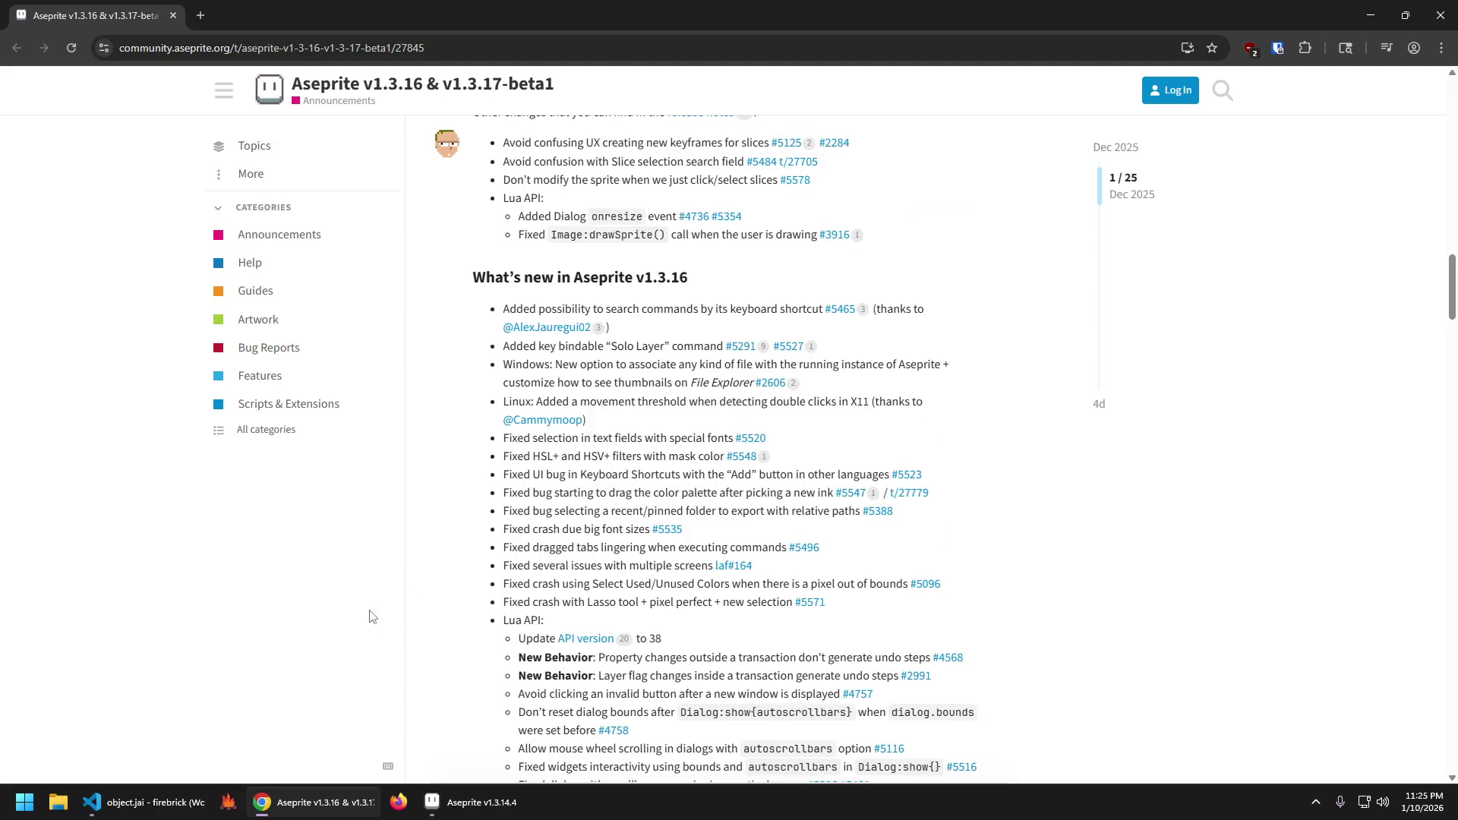
{"action": "scroll", "coordinate": [372, 617], "scroll_direction": "down", "scroll_amount": 20}
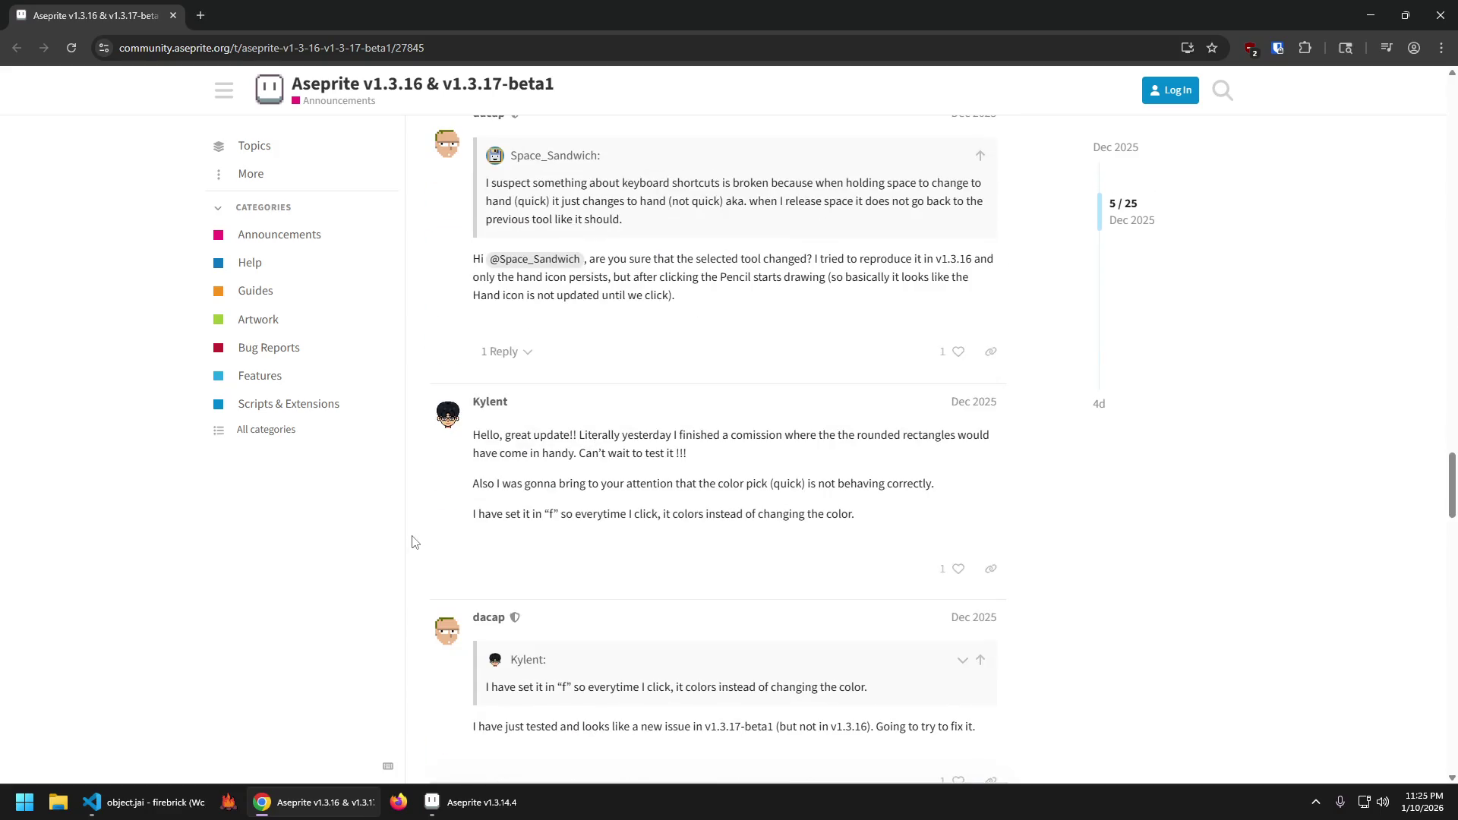
Open the v1.3.15 and v1.3.15.3 & v1.3.16-beta1 announcements in background tabs, closing the Announcements list.
{"action": "left_click", "coordinate": [274, 236]}
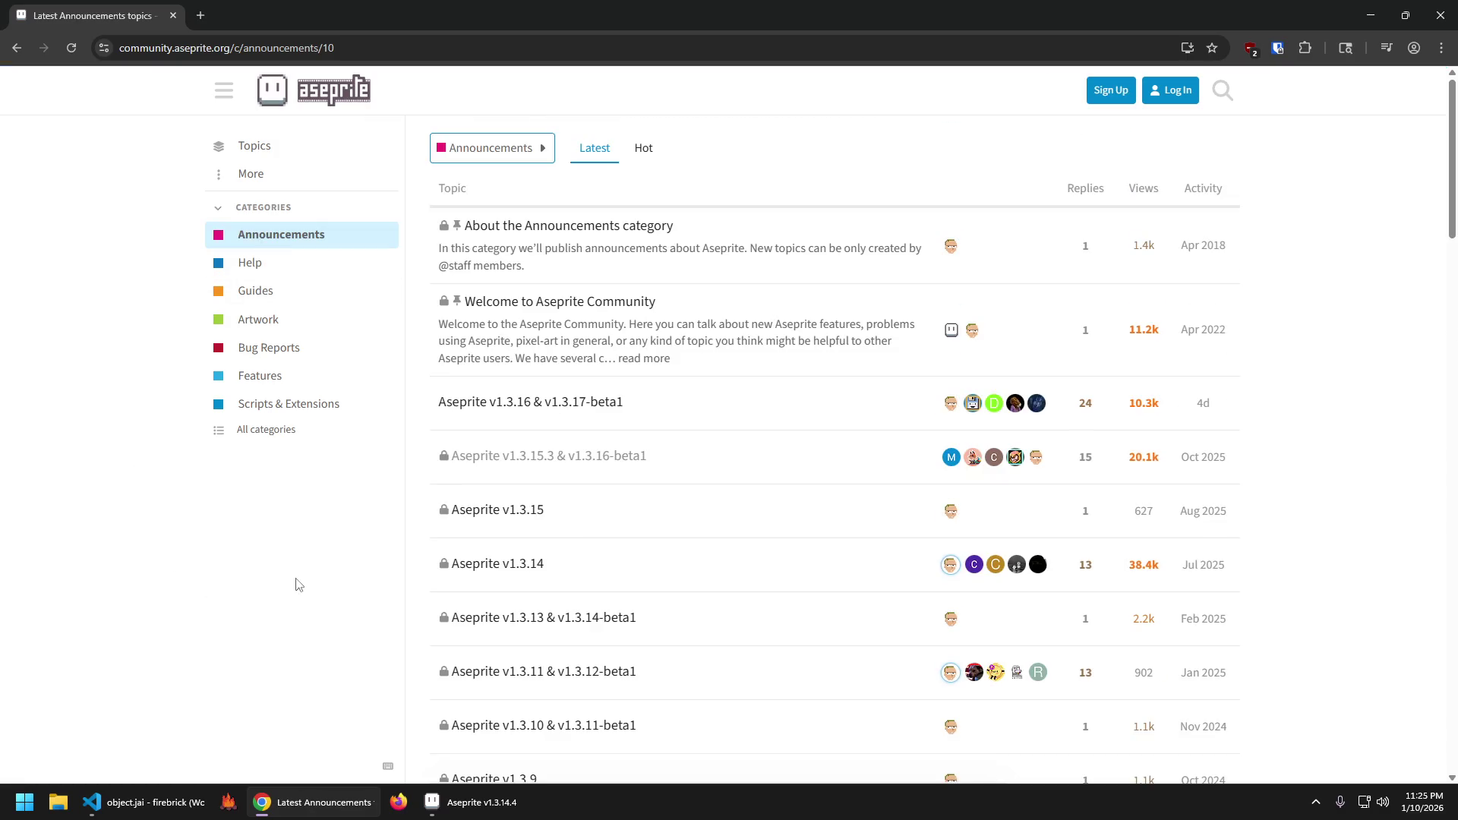
{"action": "middle_click", "coordinate": [534, 510]}
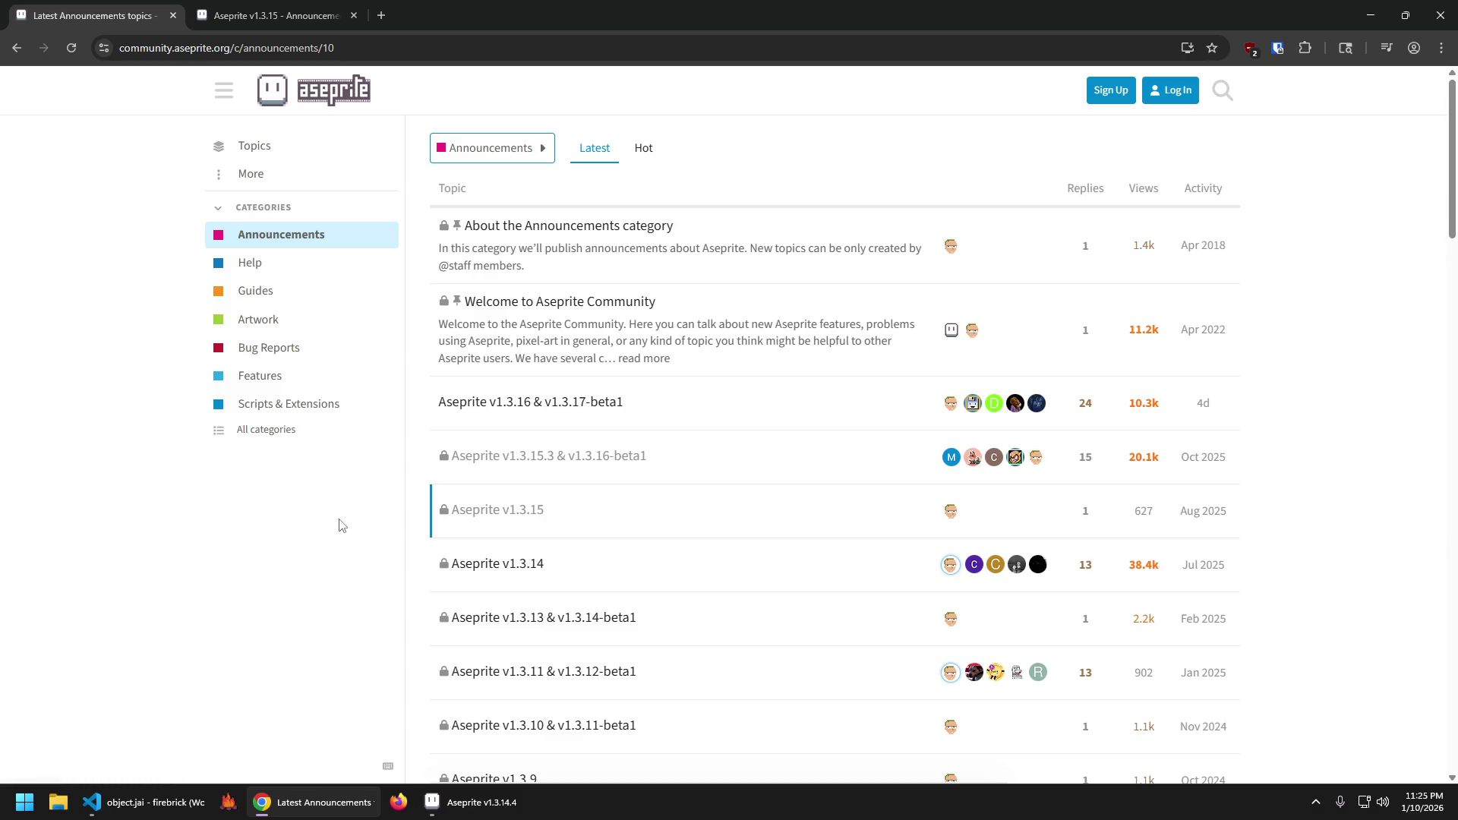
{"action": "middle_click", "coordinate": [576, 458]}
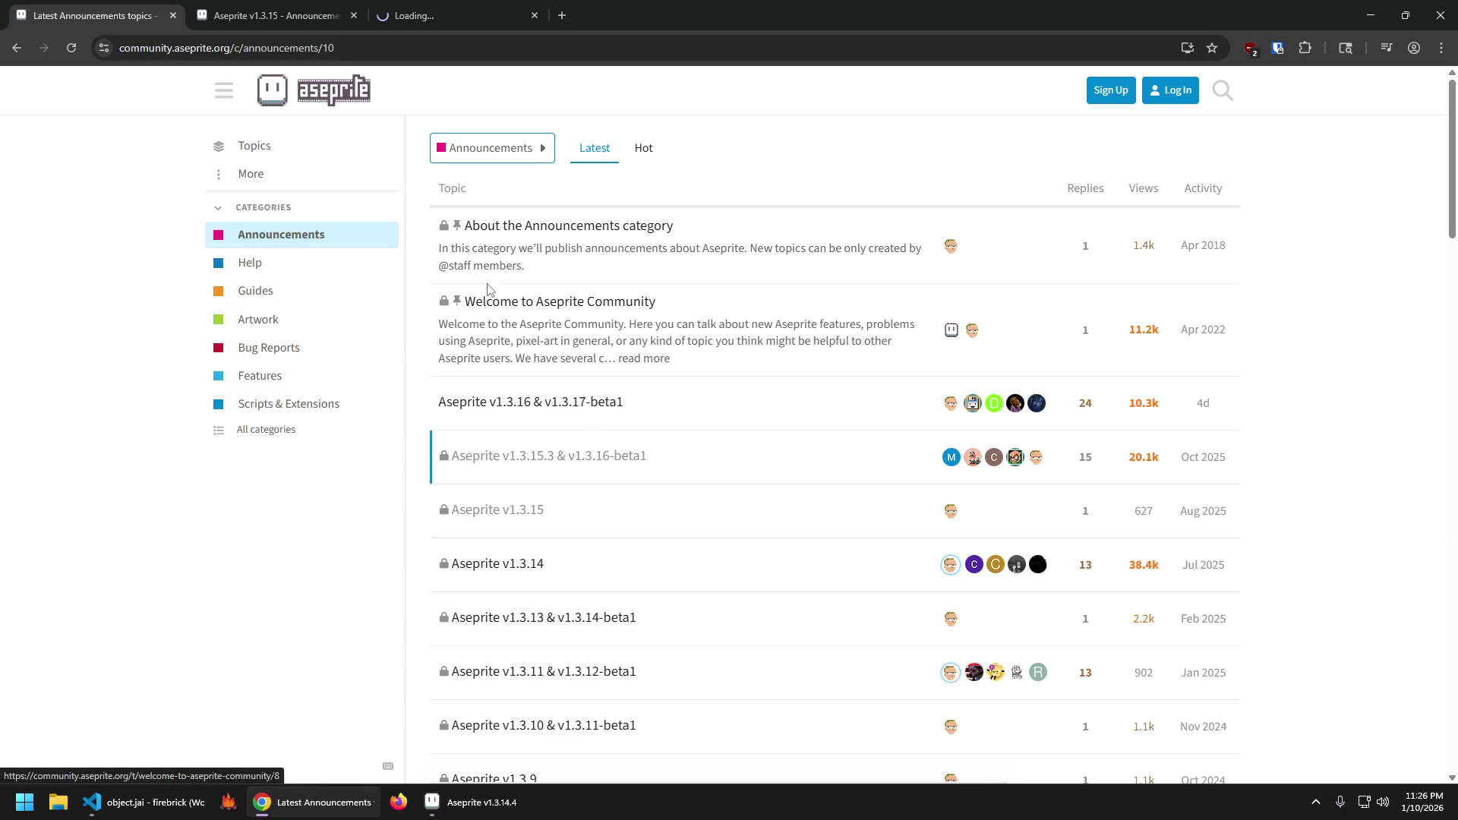
{"action": "key", "text": "ctrl+w"}
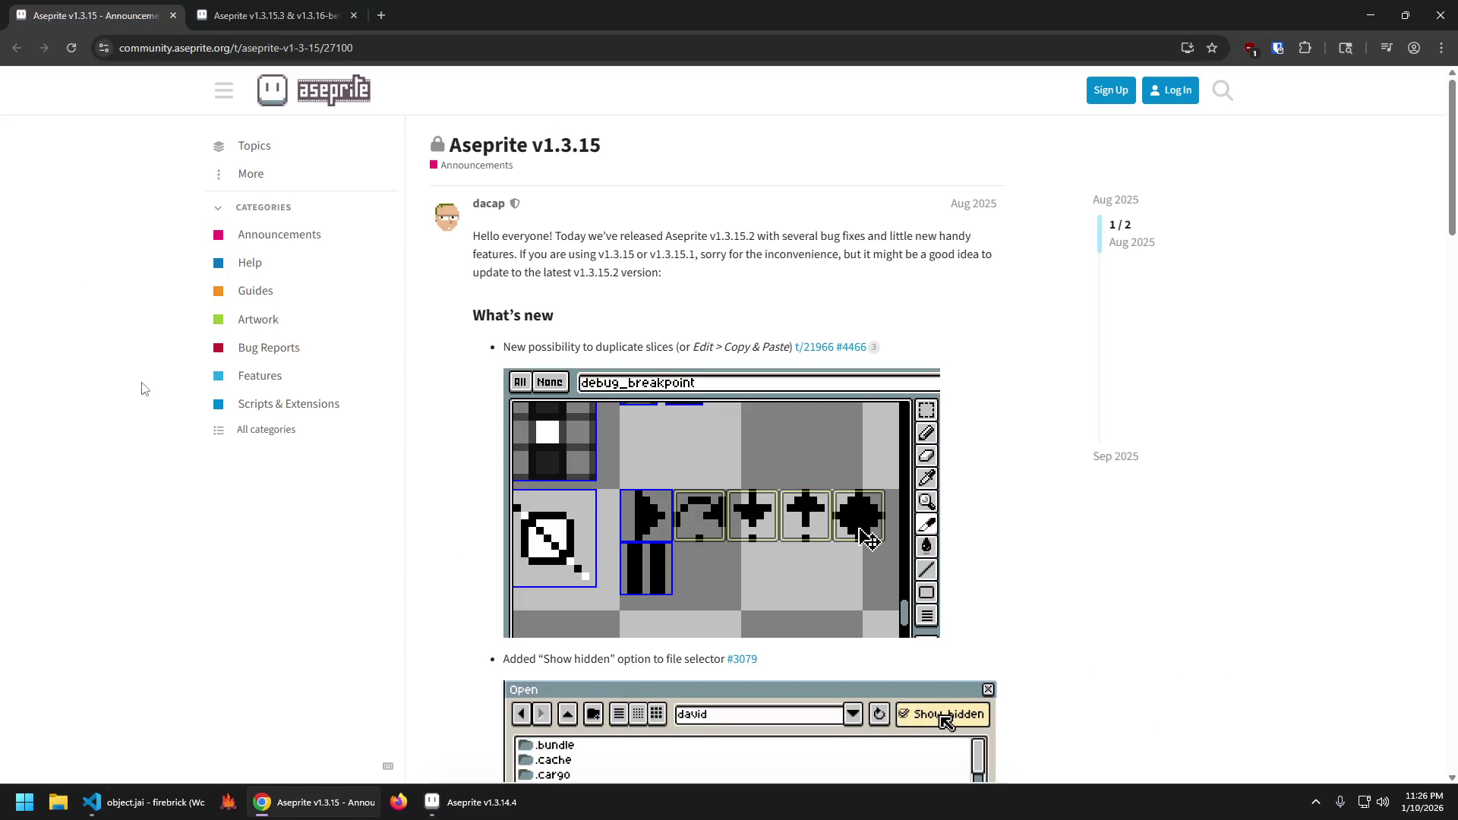
Scroll through the Aseprite v1.3.15 post's fixes and Lua API additions.
{"action": "scroll", "coordinate": [169, 390], "scroll_direction": "down", "scroll_amount": 6}
{"action": "scroll", "coordinate": [179, 433], "scroll_direction": "down", "scroll_amount": 6}
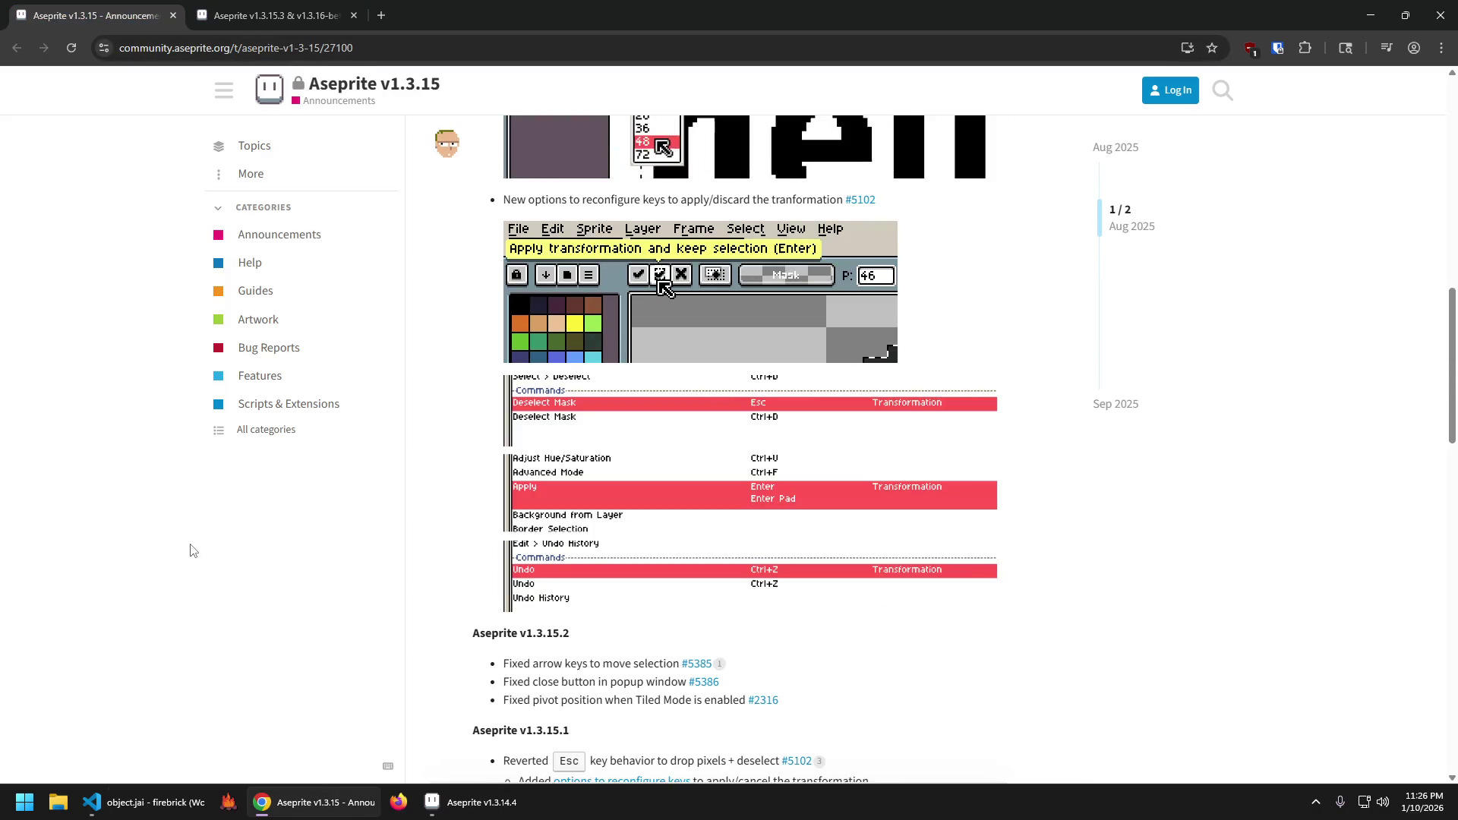
{"action": "scroll", "coordinate": [191, 550], "scroll_direction": "down", "scroll_amount": 5}
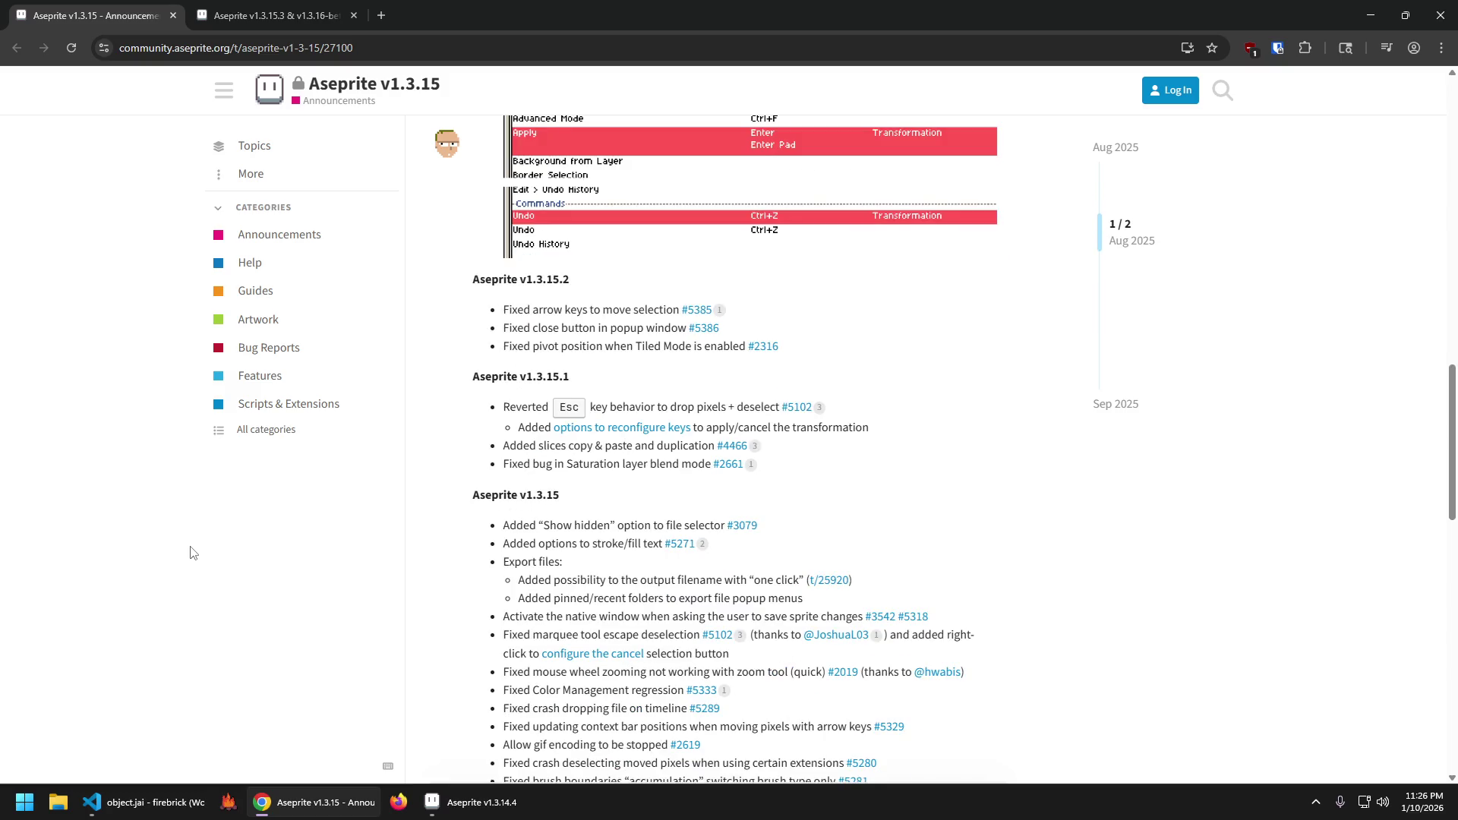
{"action": "scroll", "coordinate": [190, 552], "scroll_direction": "down", "scroll_amount": 4}
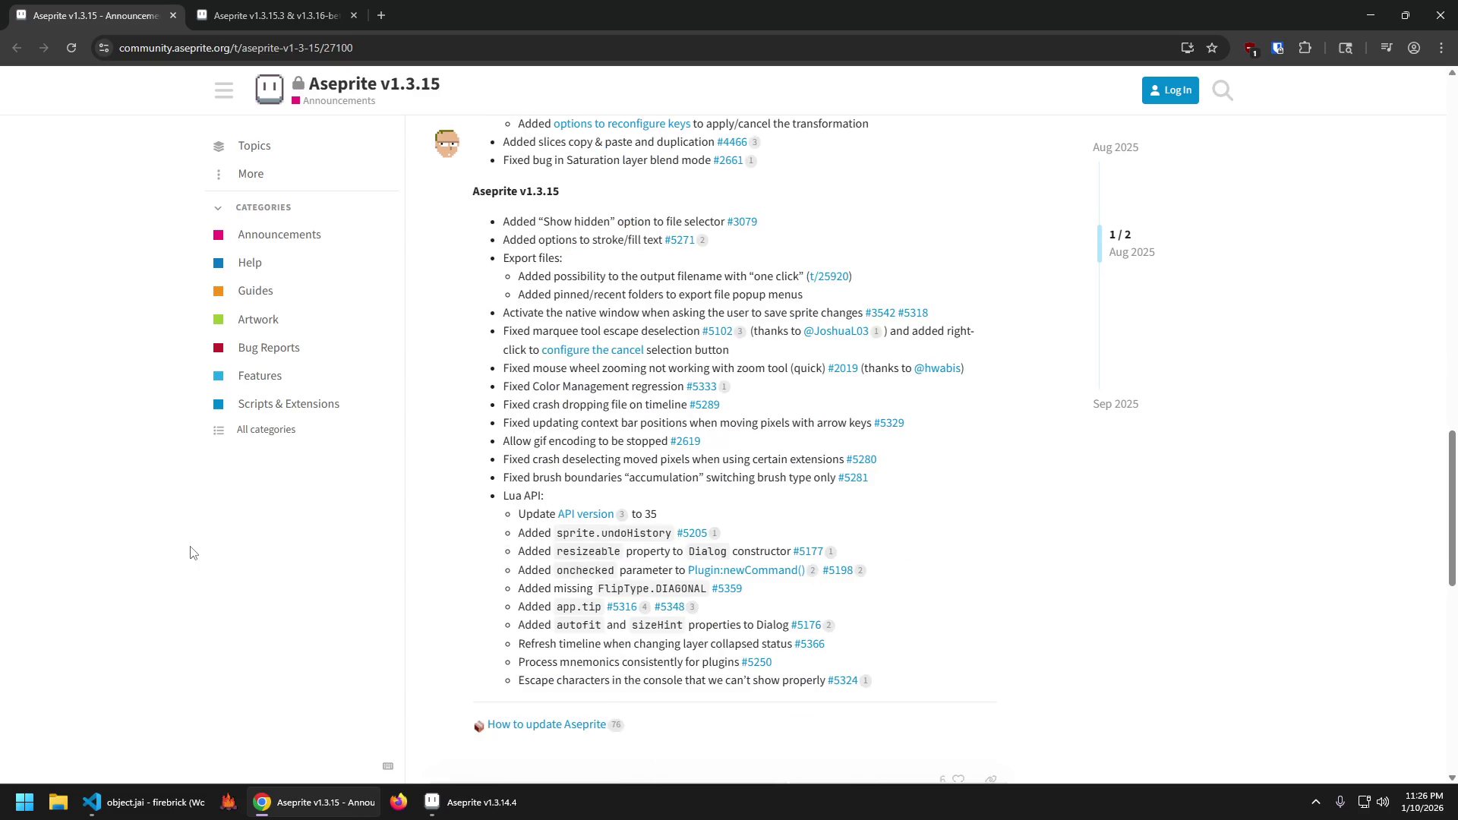
{"action": "scroll", "coordinate": [199, 573], "scroll_direction": "down", "scroll_amount": 5}
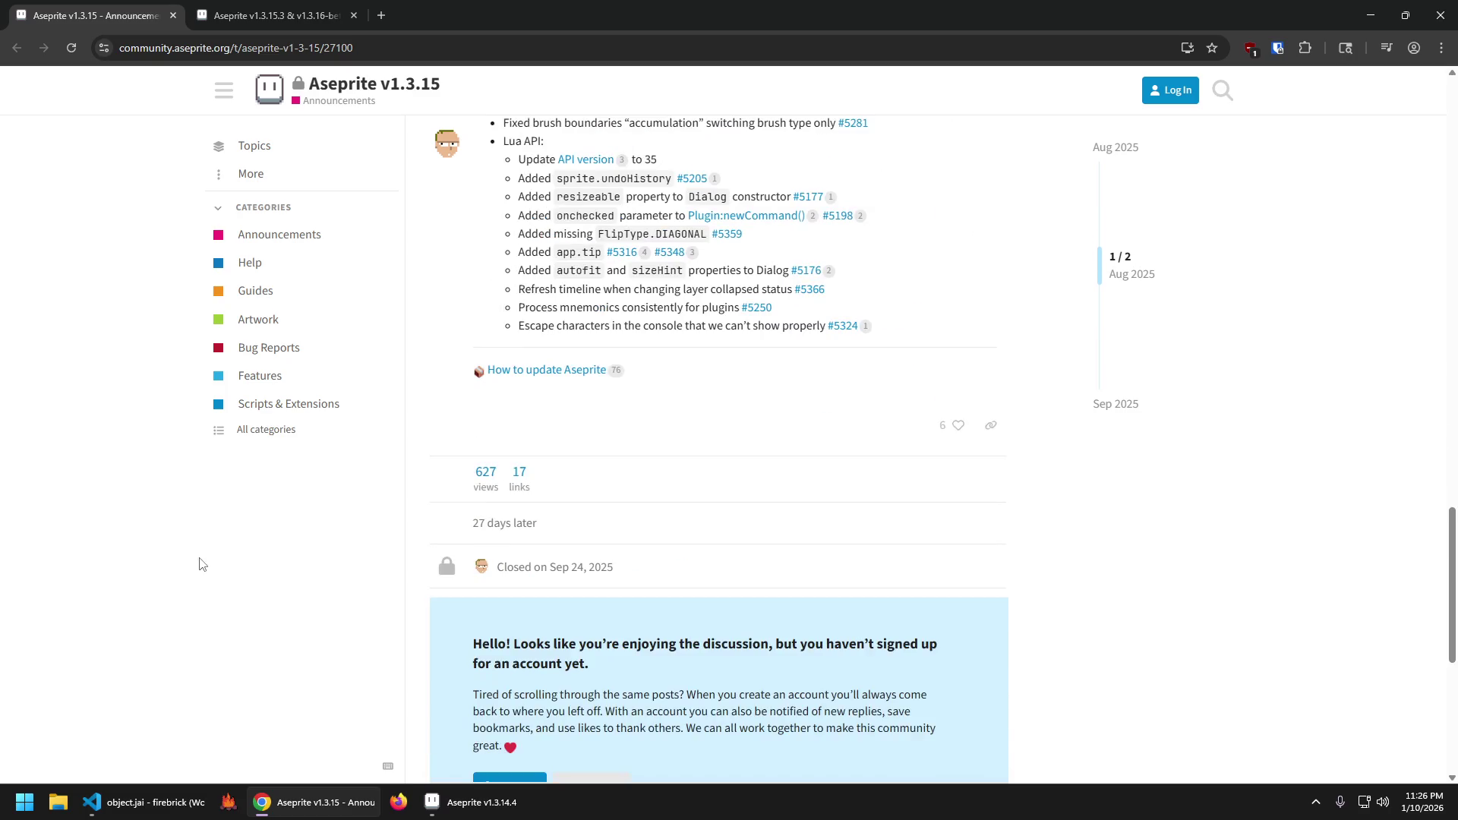
{"action": "scroll", "coordinate": [182, 561], "scroll_direction": "up", "scroll_amount": 20}
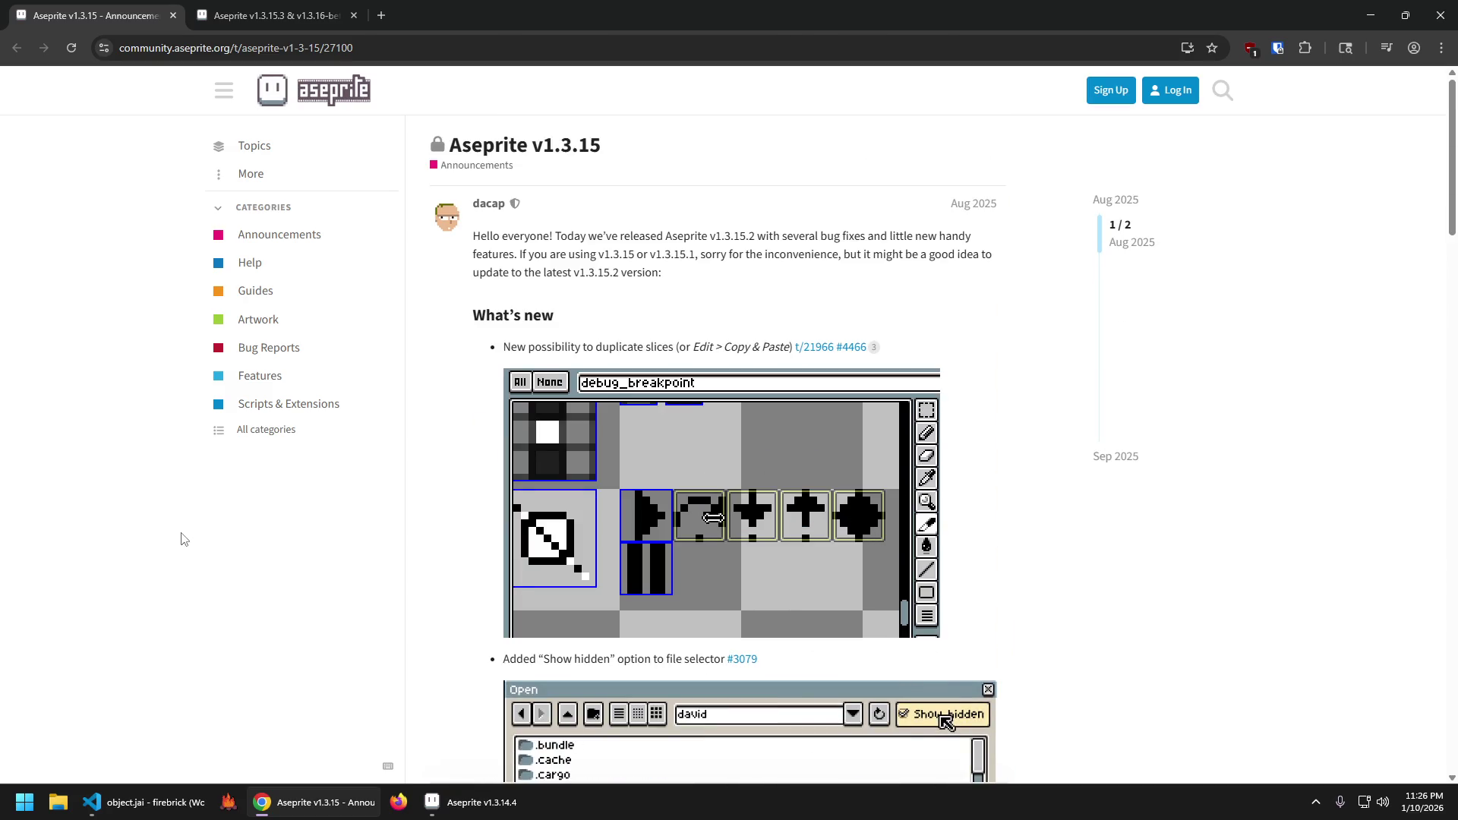
{"action": "scroll", "coordinate": [183, 539], "scroll_direction": "down", "scroll_amount": 20}
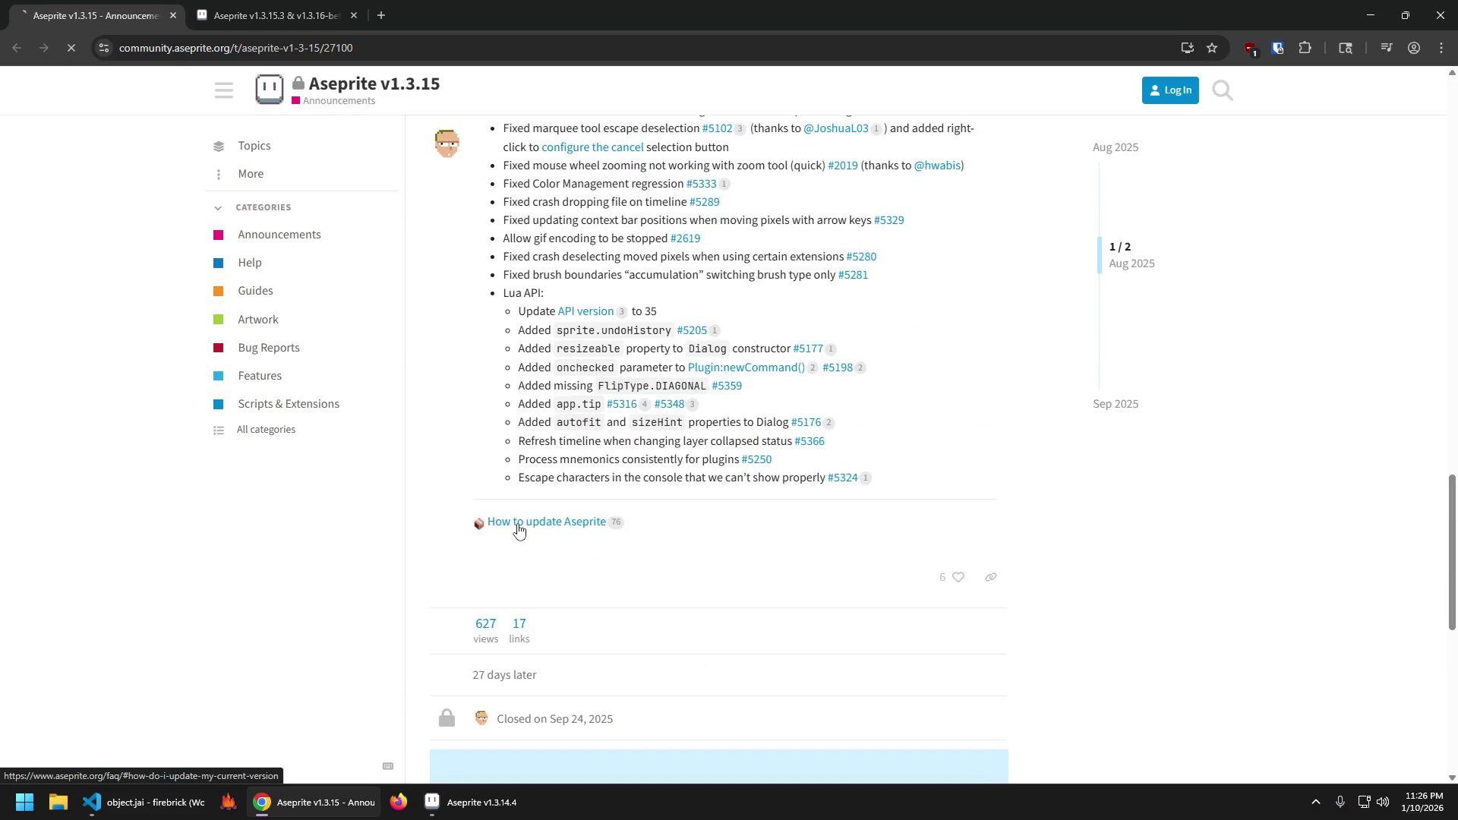
Read the 'How to update Aseprite' FAQ answer, then close the browser.
{"action": "left_click", "coordinate": [521, 524]}
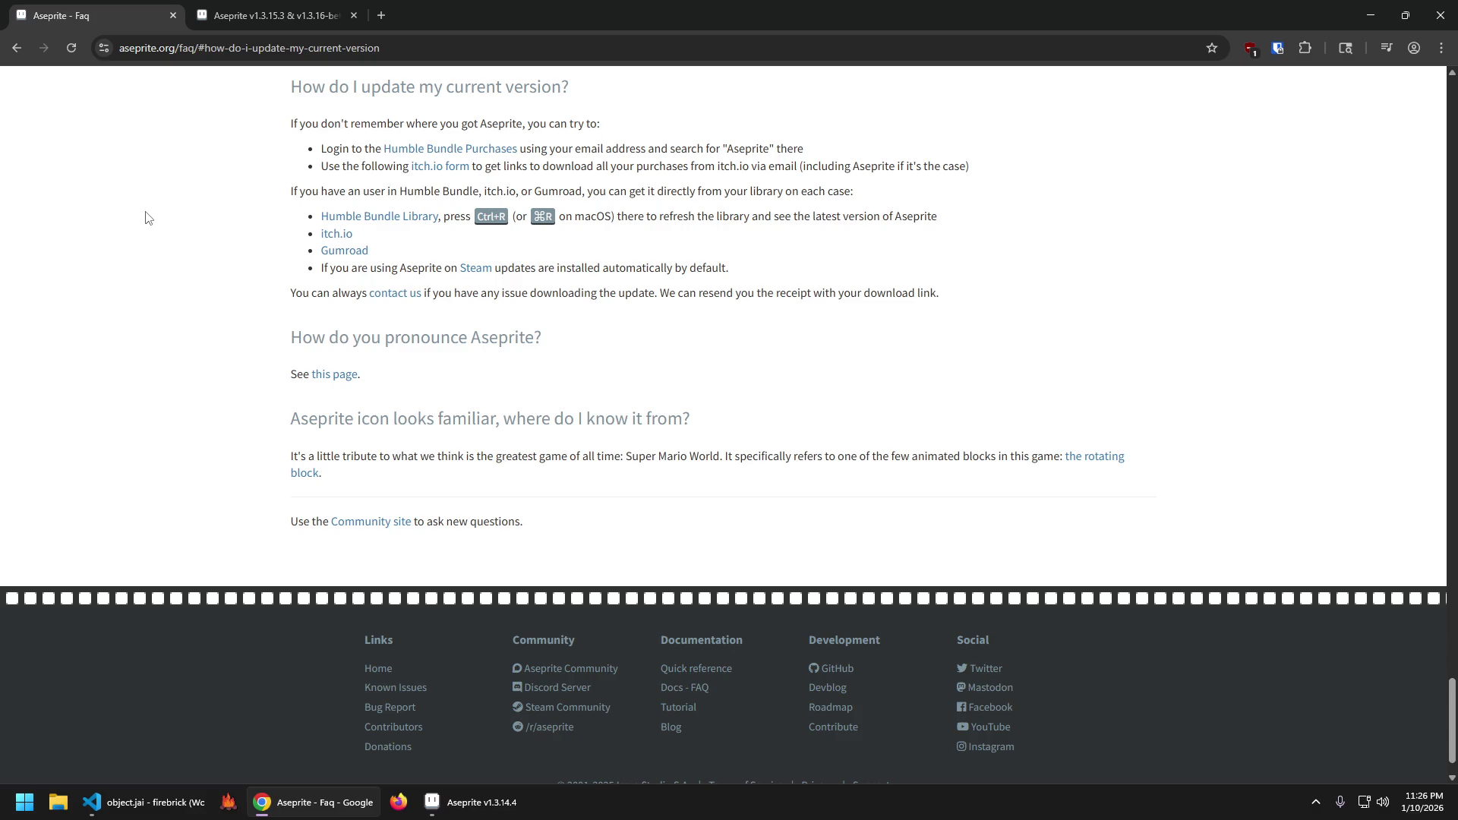
{"action": "left_click", "coordinate": [1440, 11]}
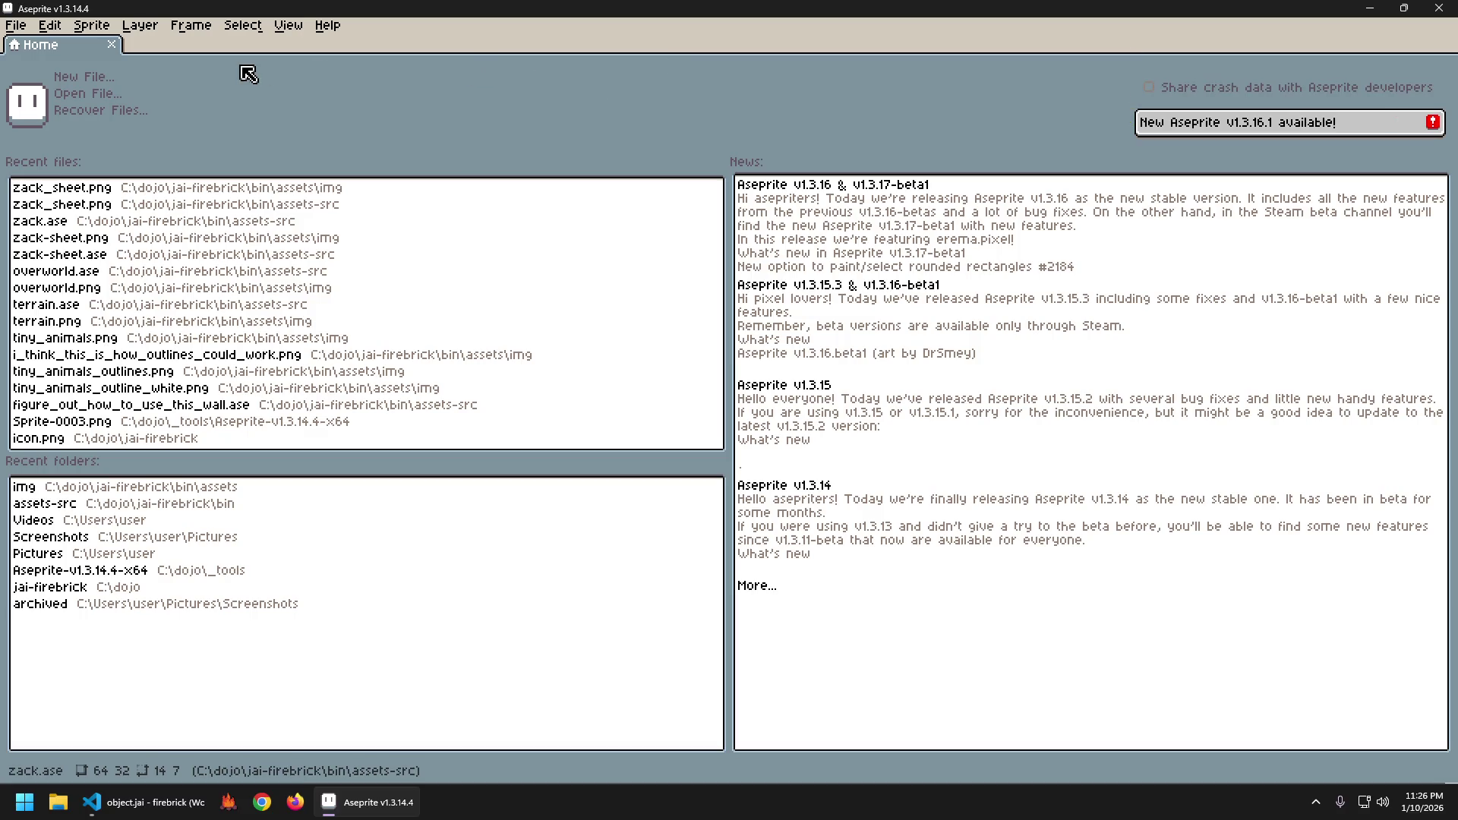
Glance through the File and Help menus, then close Aseprite v1.3.14.4.
{"action": "left_click", "coordinate": [17, 26]}
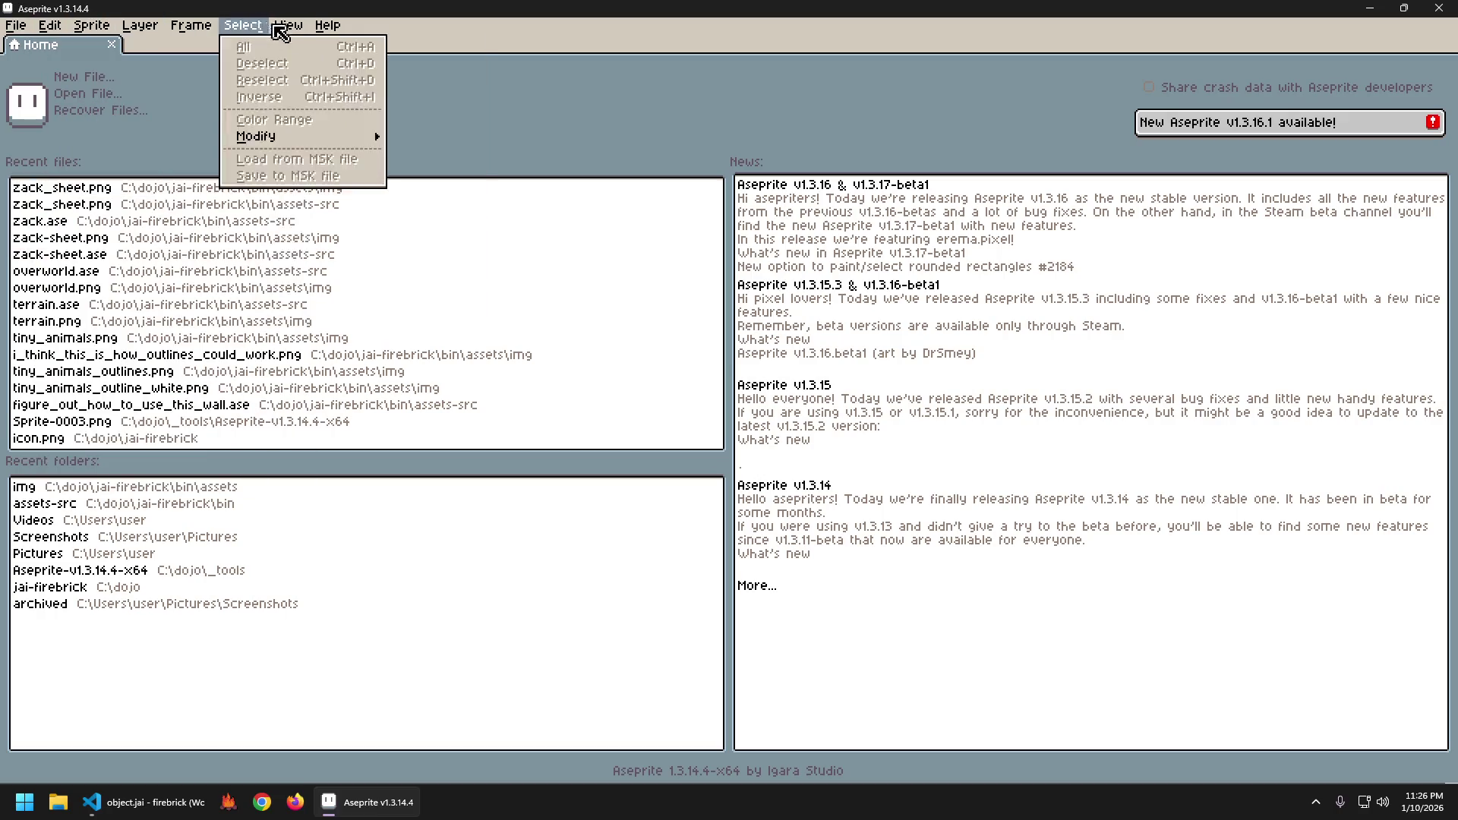
{"action": "mouse_move", "coordinate": [328, 26]}
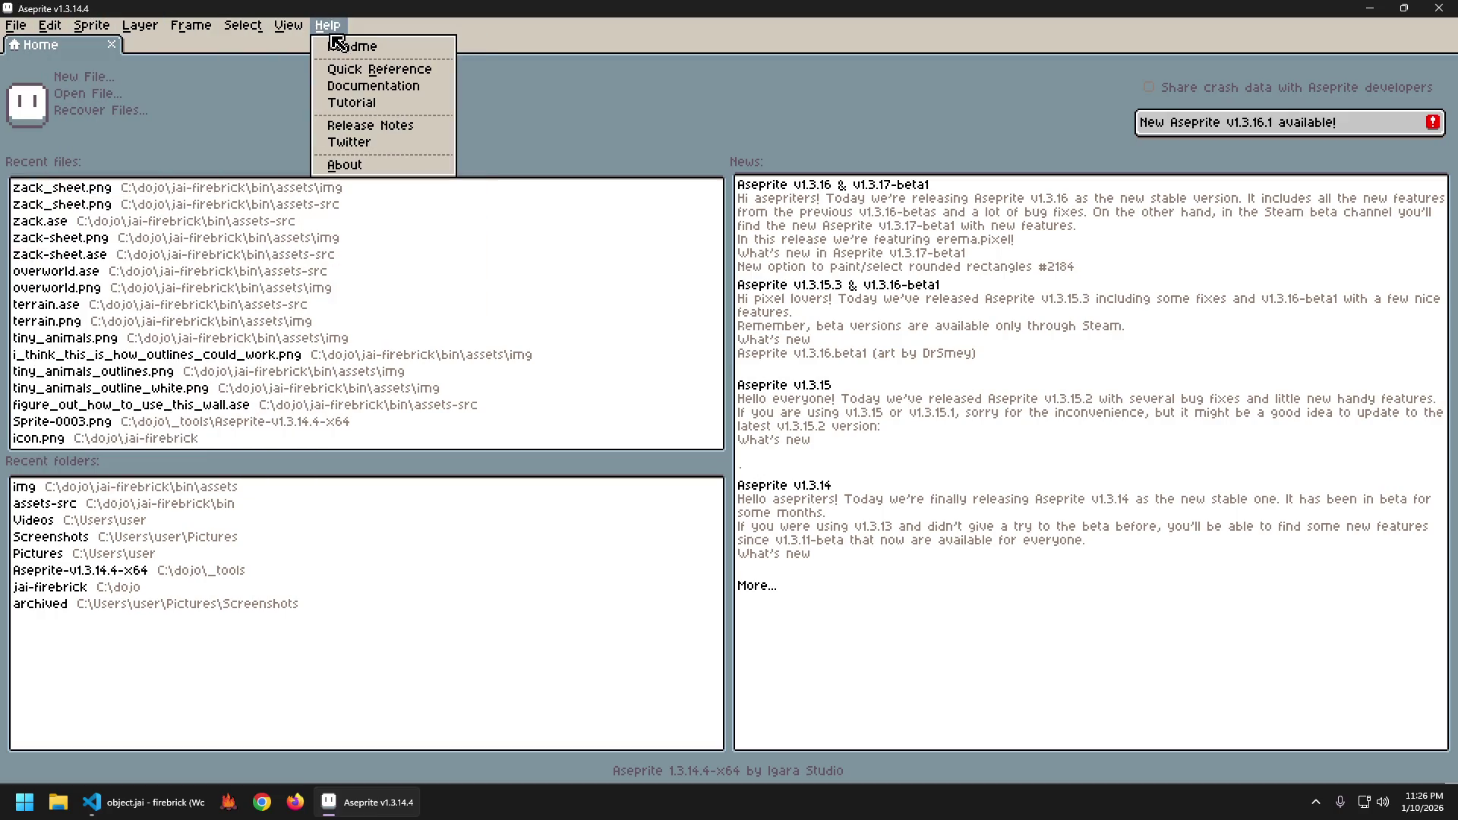
{"action": "left_click", "coordinate": [575, 136]}
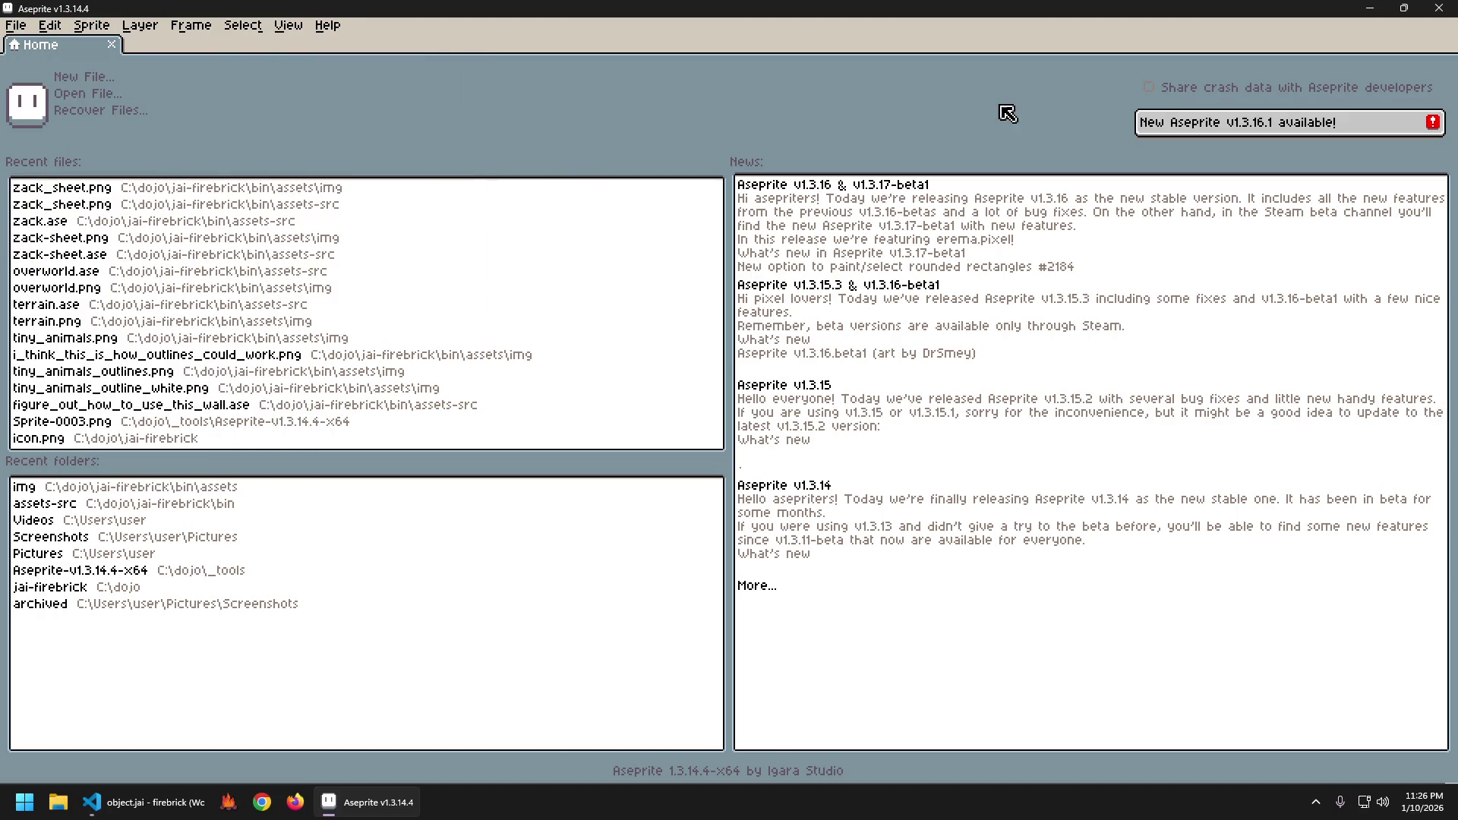
{"action": "left_click", "coordinate": [1440, 9]}
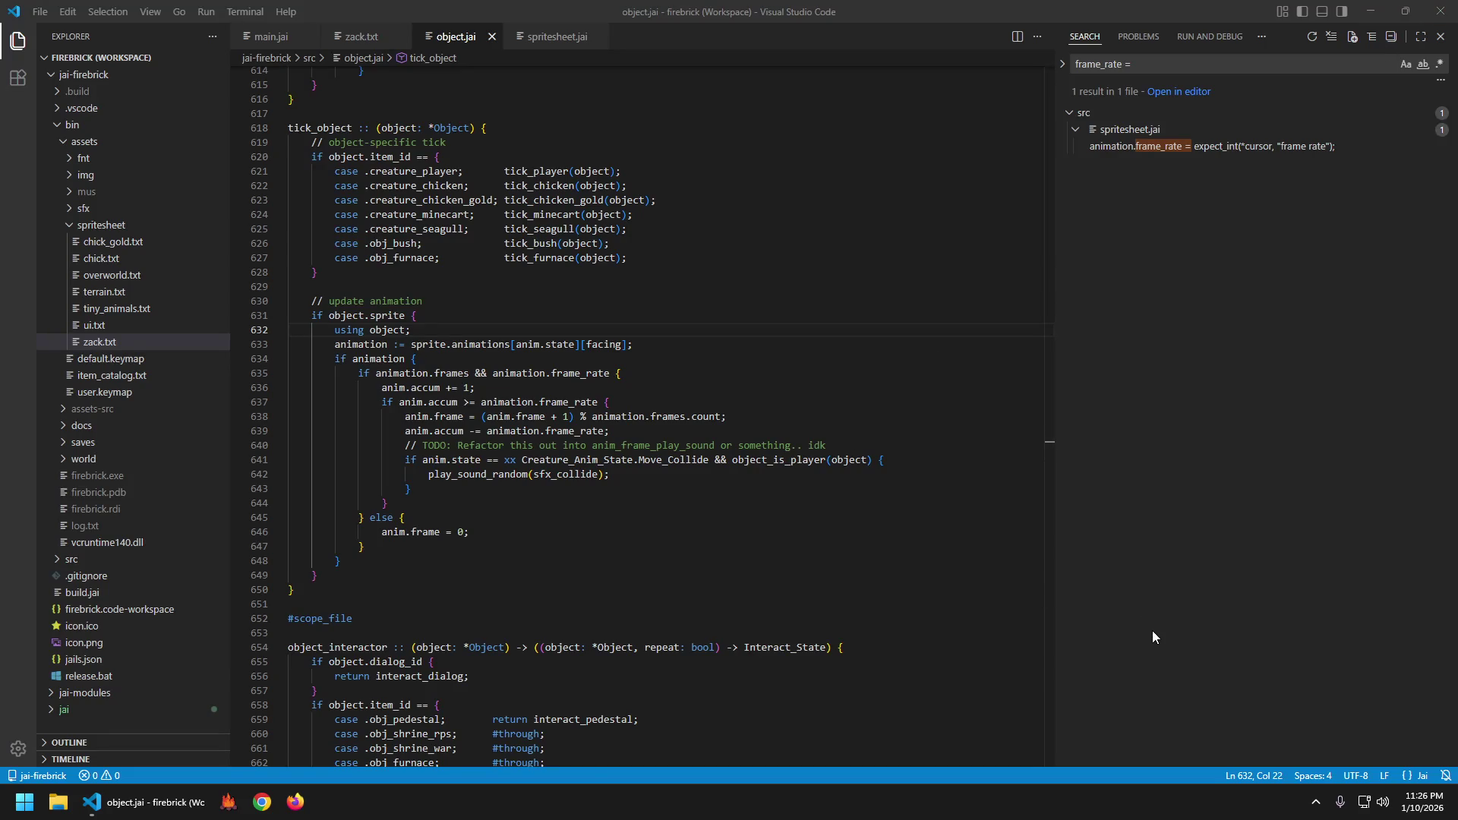
Launch Steam from Windows search and minimise VS Code to reveal the Steam store.
{"action": "key", "text": "super"}
{"action": "type", "text": "steam"}
{"action": "key", "text": "Return"}
{"action": "key", "text": "super+d"}
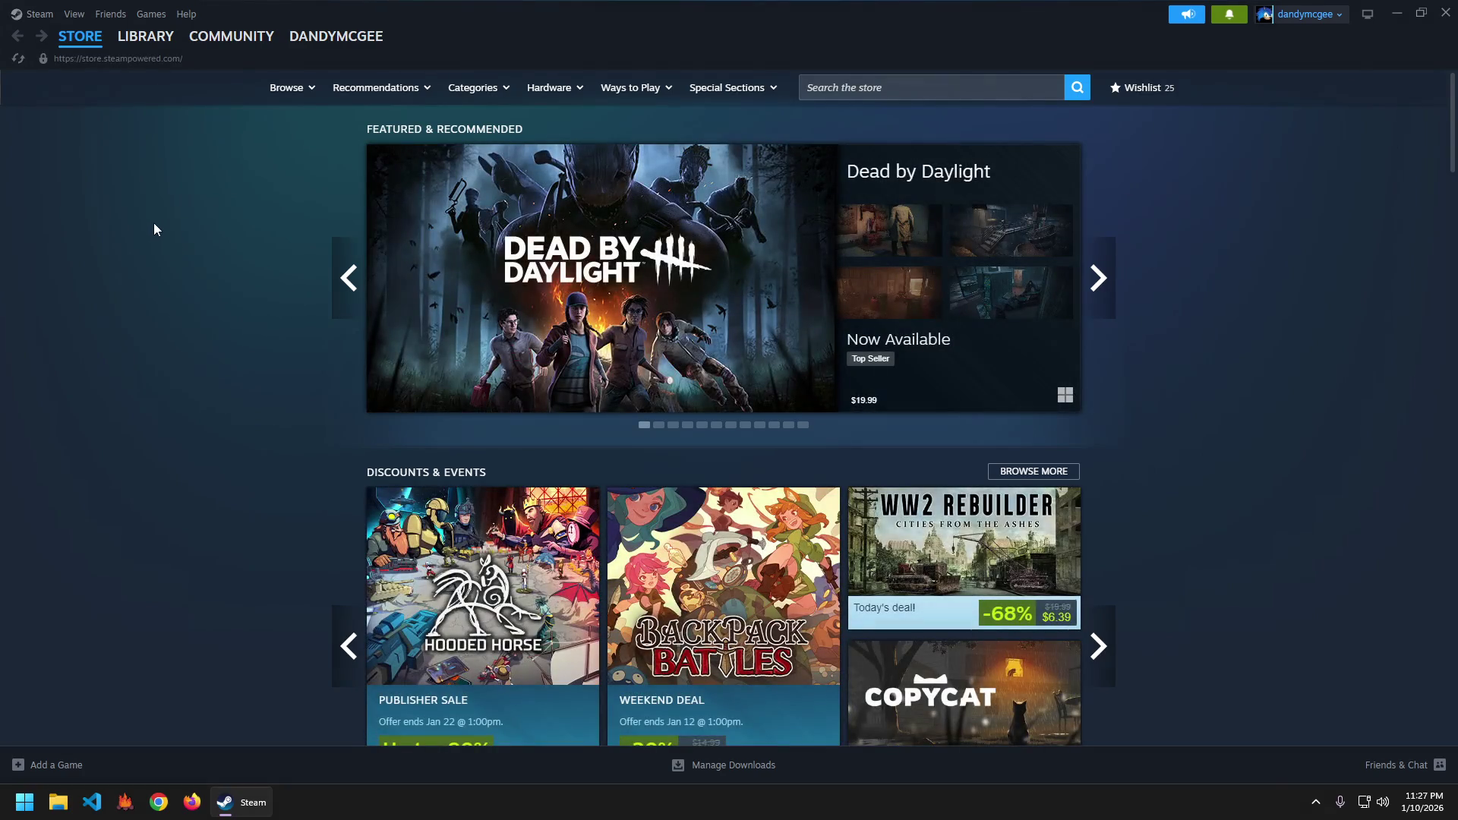
Search the Steam library for 'ase' and open Aseprite's page with its Install option.
{"action": "left_click", "coordinate": [146, 38]}
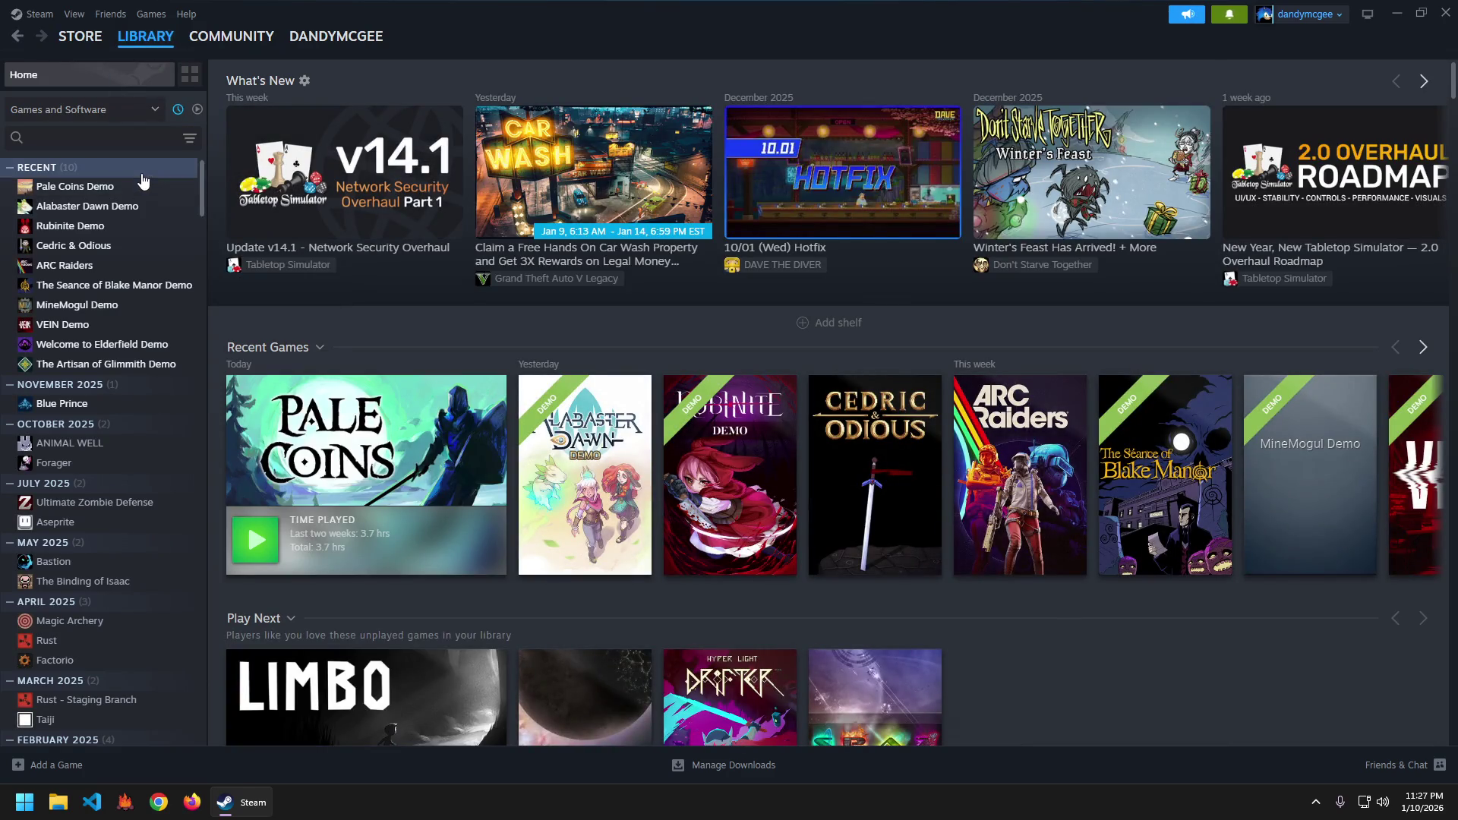
{"action": "left_click", "coordinate": [98, 139]}
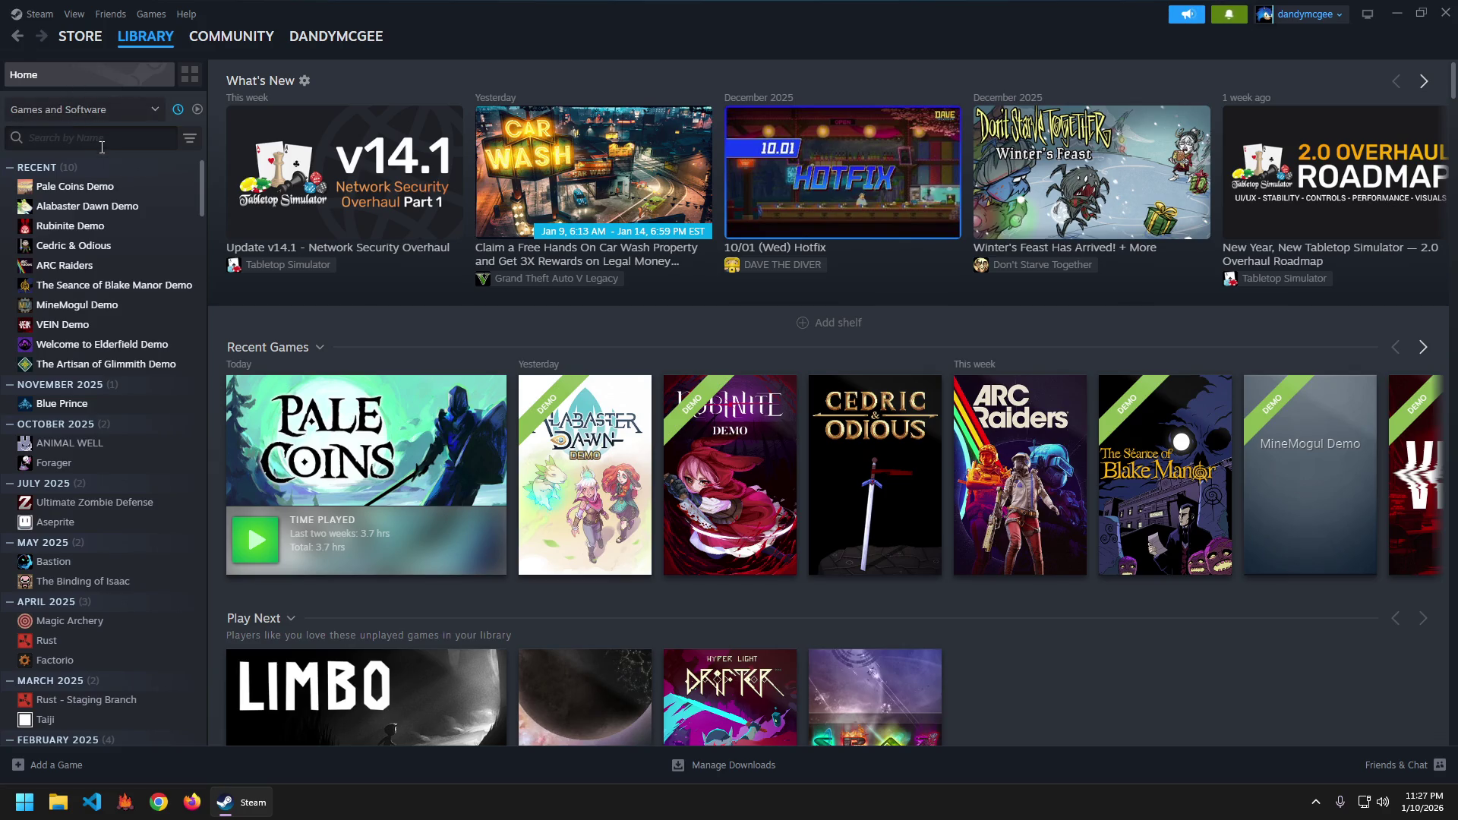
{"action": "type", "text": "ase"}
{"action": "left_click", "coordinate": [77, 187]}
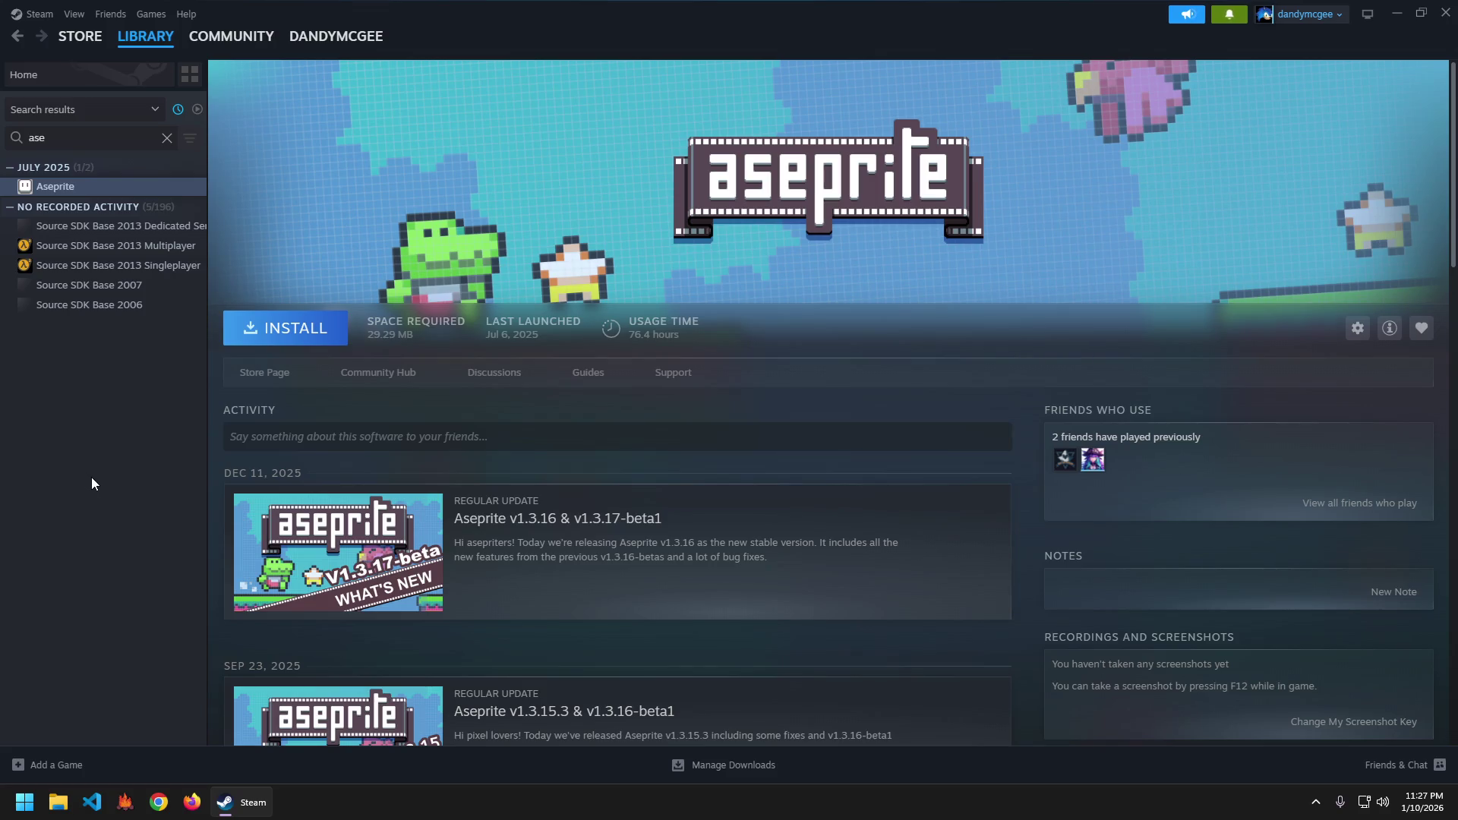
In a new File Explorer window, browse to C:\Program Files (x86)\Steam\steamapps\common.
{"action": "key", "text": "super+e"}
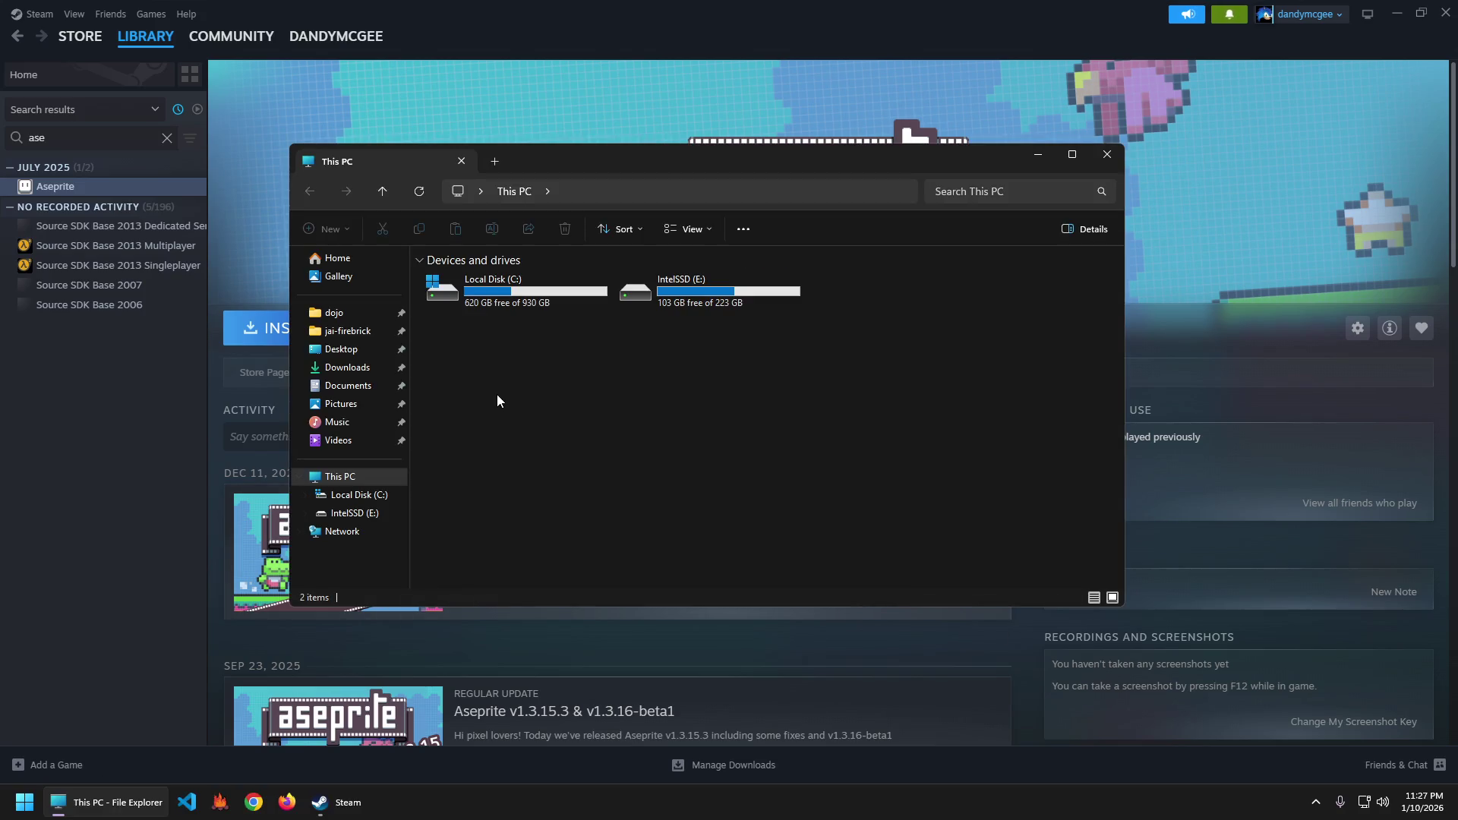
{"action": "double_click", "coordinate": [504, 296]}
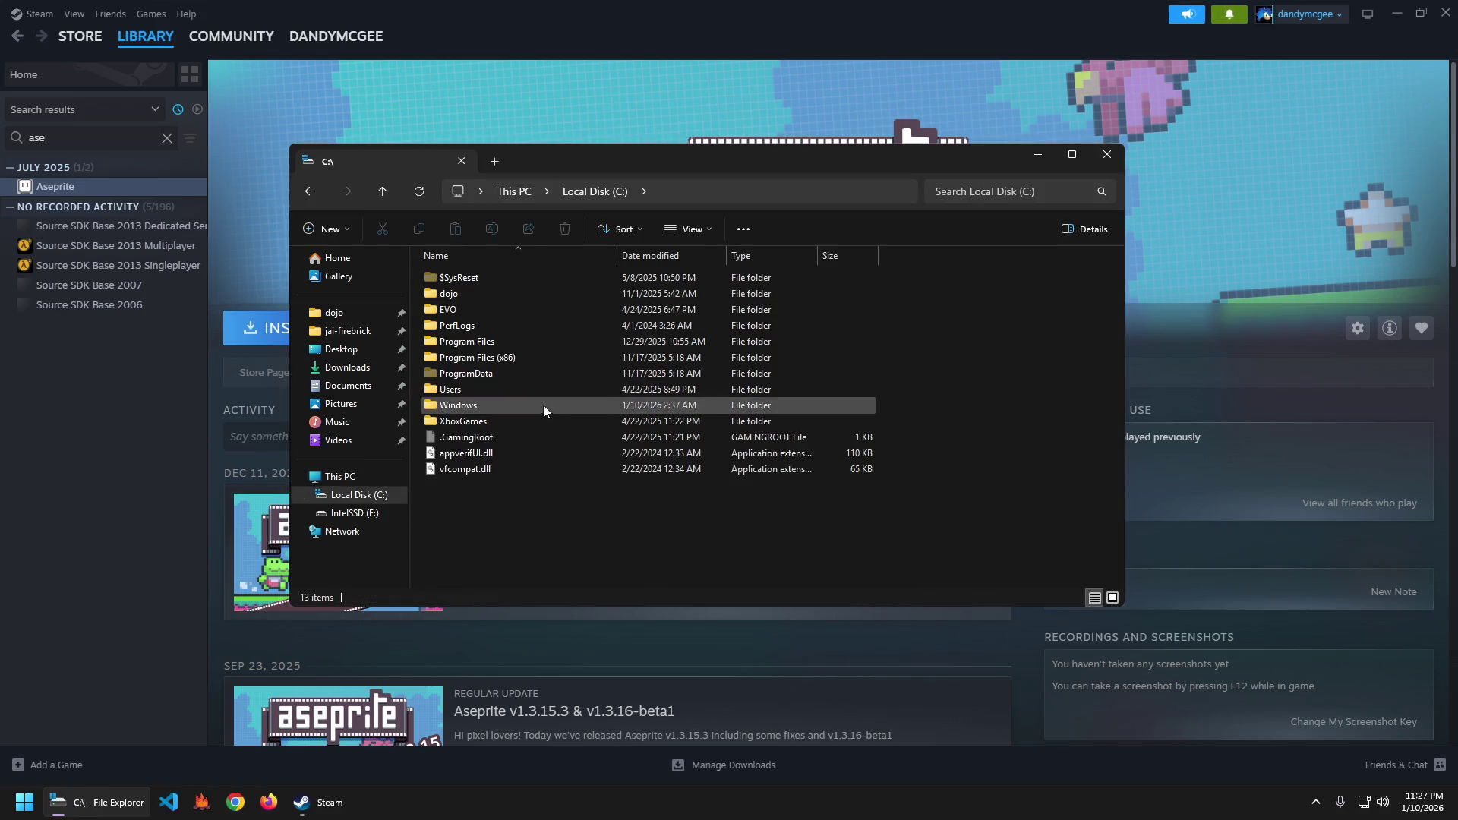
{"action": "left_click", "coordinate": [476, 359]}
{"action": "double_click", "coordinate": [476, 359]}
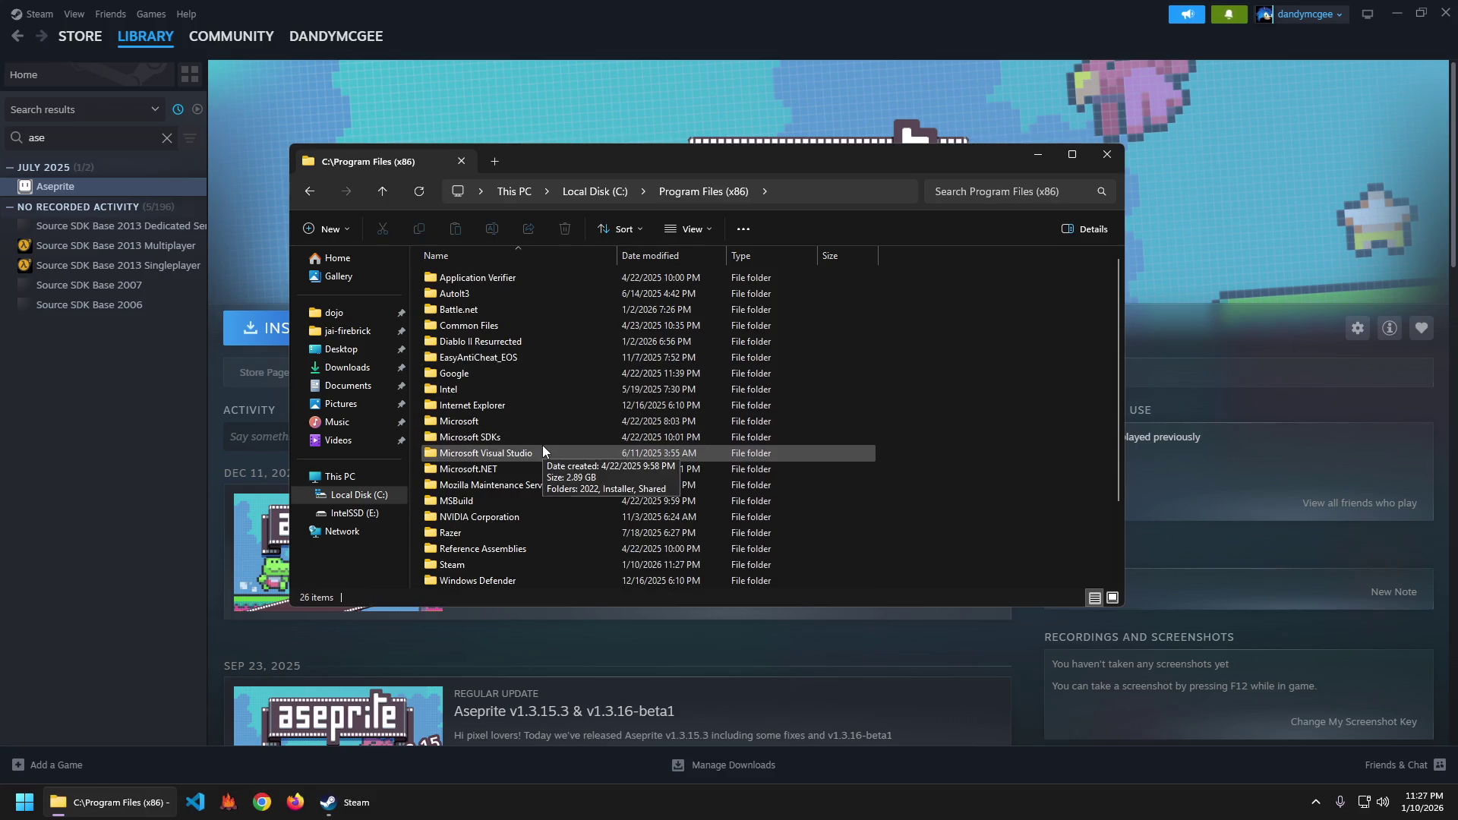
{"action": "scroll", "coordinate": [519, 420], "scroll_direction": "down", "scroll_amount": 2}
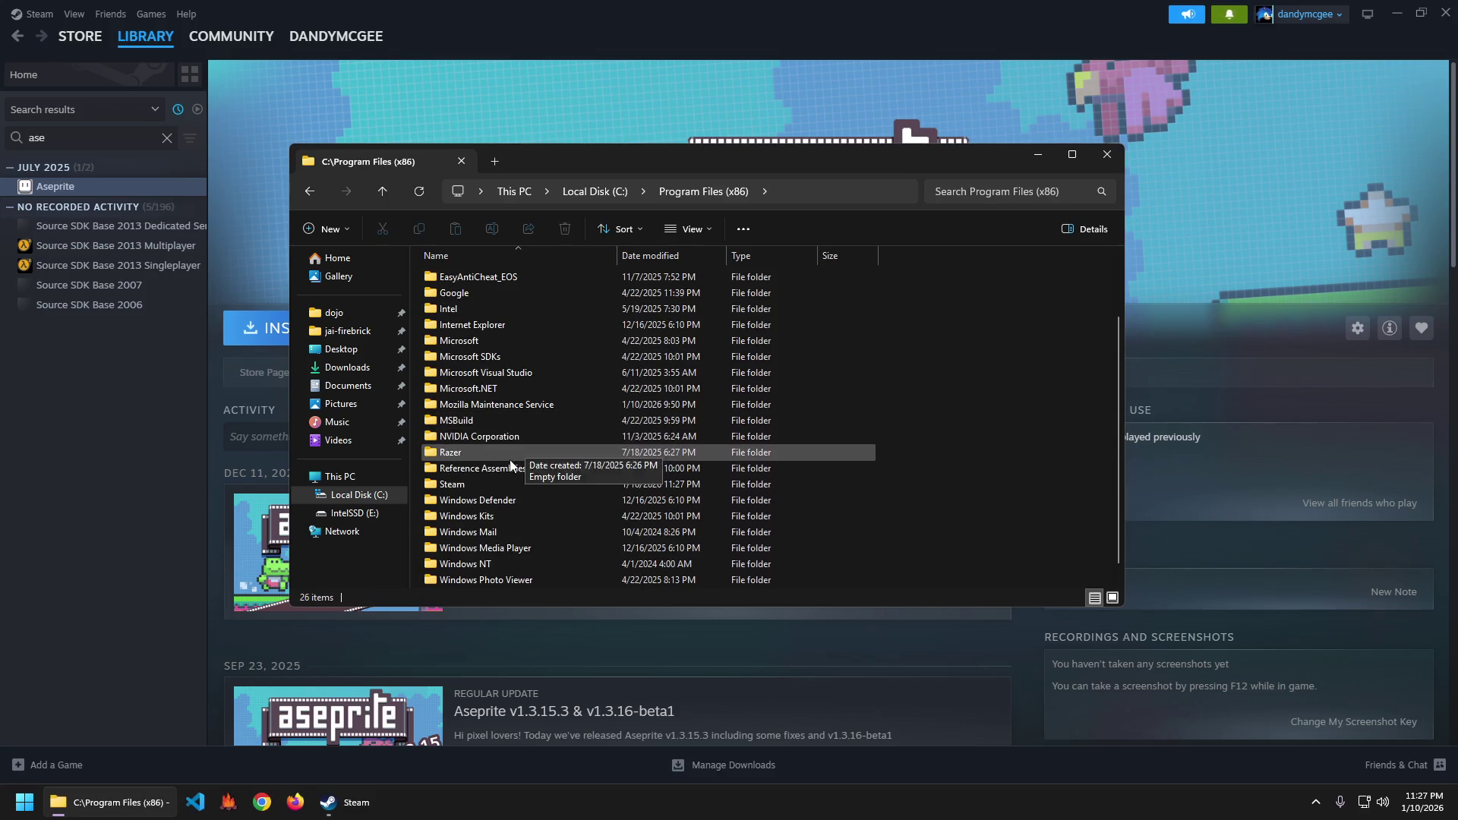
{"action": "left_click", "coordinate": [489, 484]}
{"action": "double_click", "coordinate": [489, 484]}
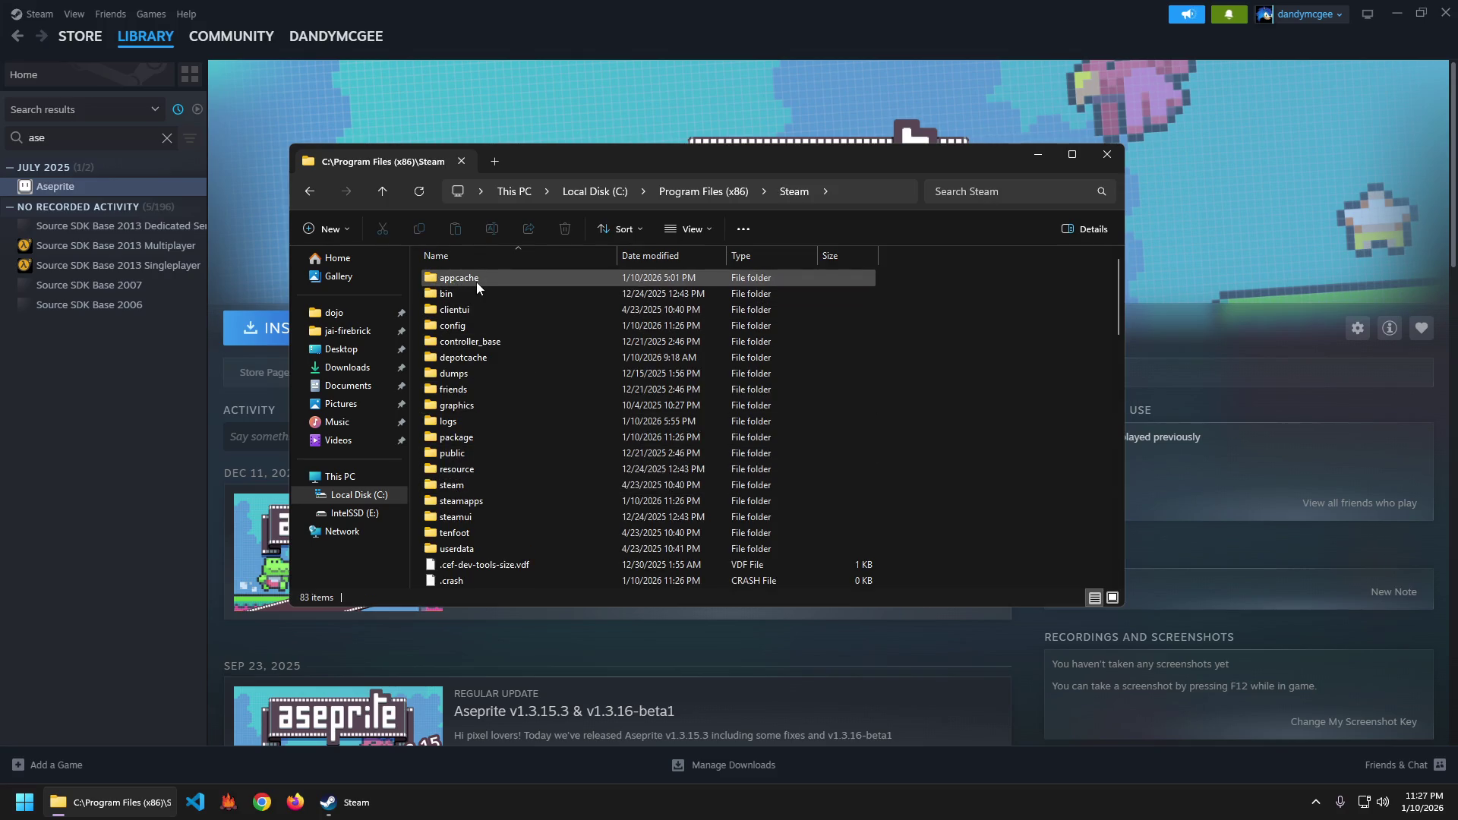
{"action": "double_click", "coordinate": [481, 500]}
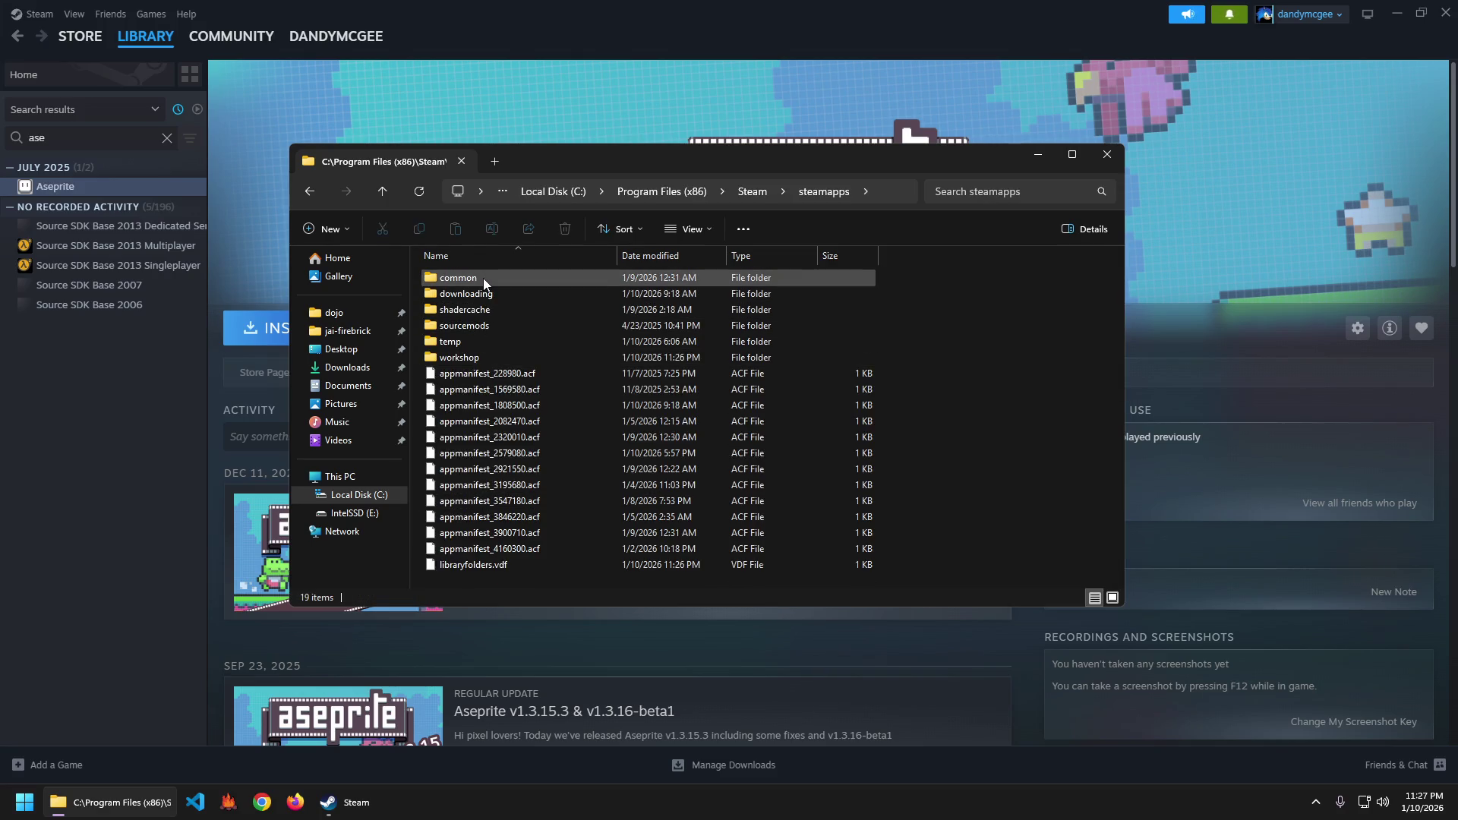
{"action": "double_click", "coordinate": [483, 277]}
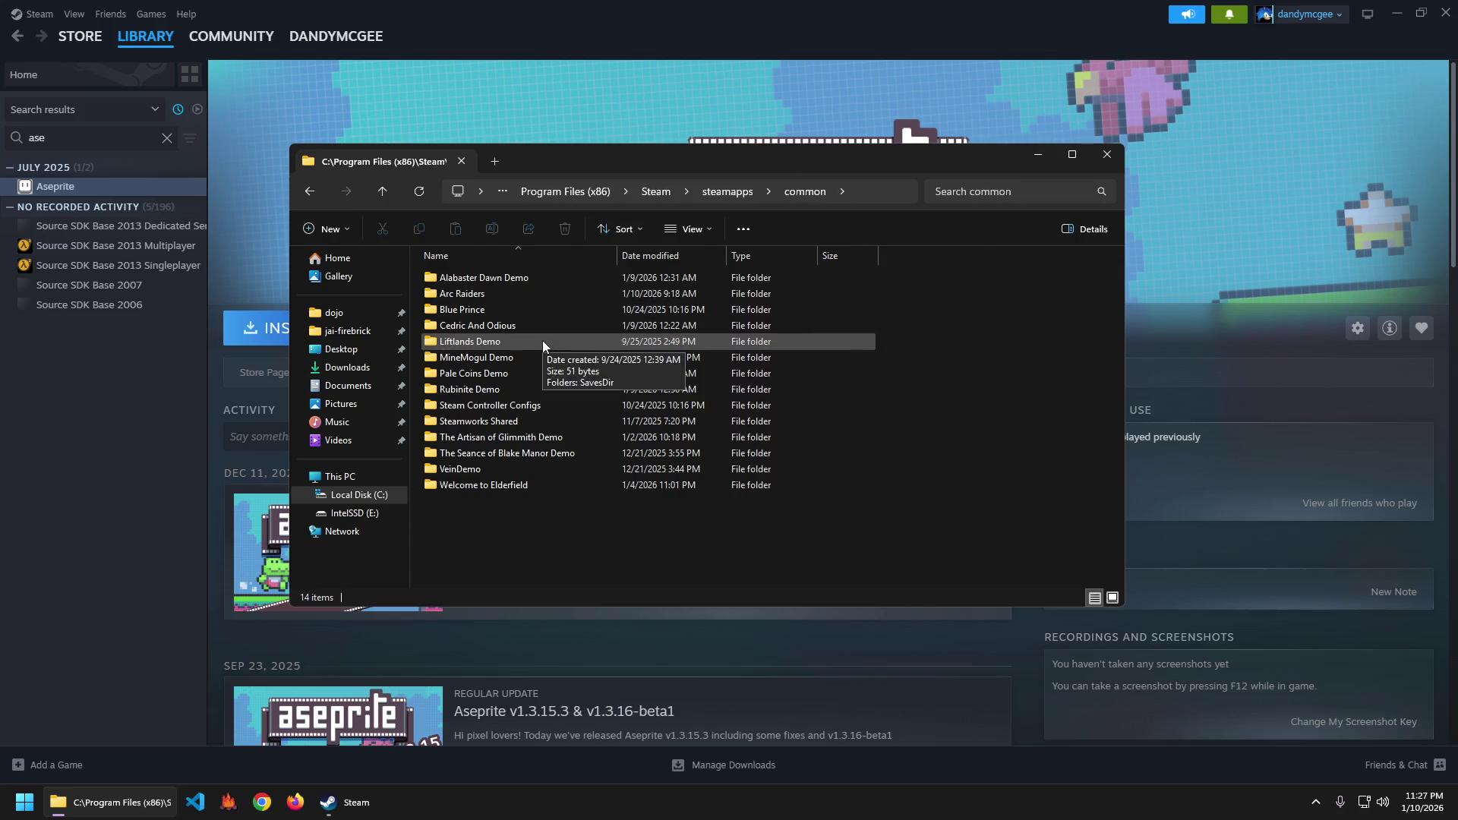
Close Explorer and jump to the Aseprite.exe location via the Start-menu shortcut's Open file location.
{"action": "left_click", "coordinate": [1107, 155]}
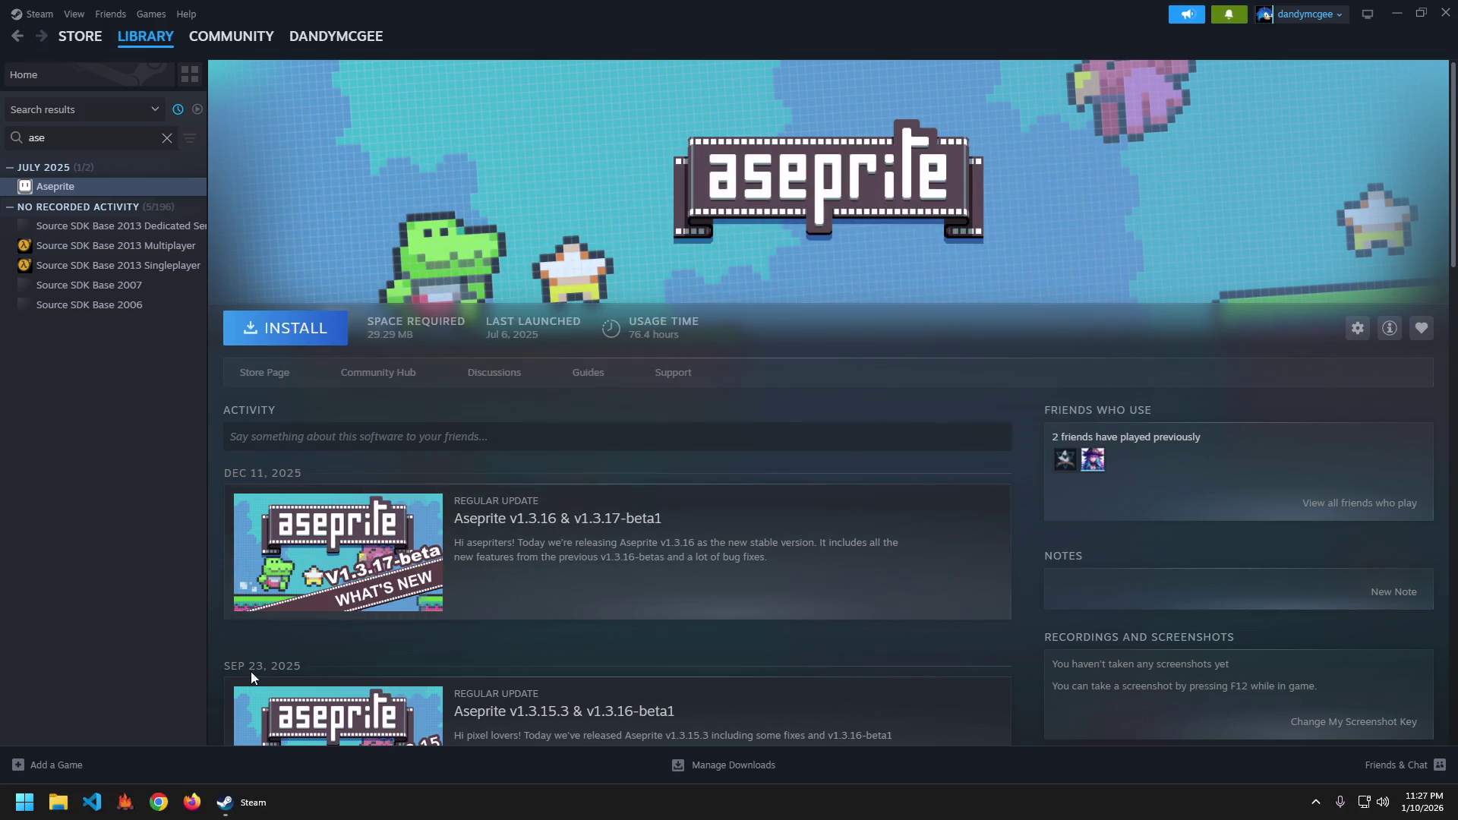
{"action": "key", "text": "super"}
{"action": "type", "text": "aseprite"}
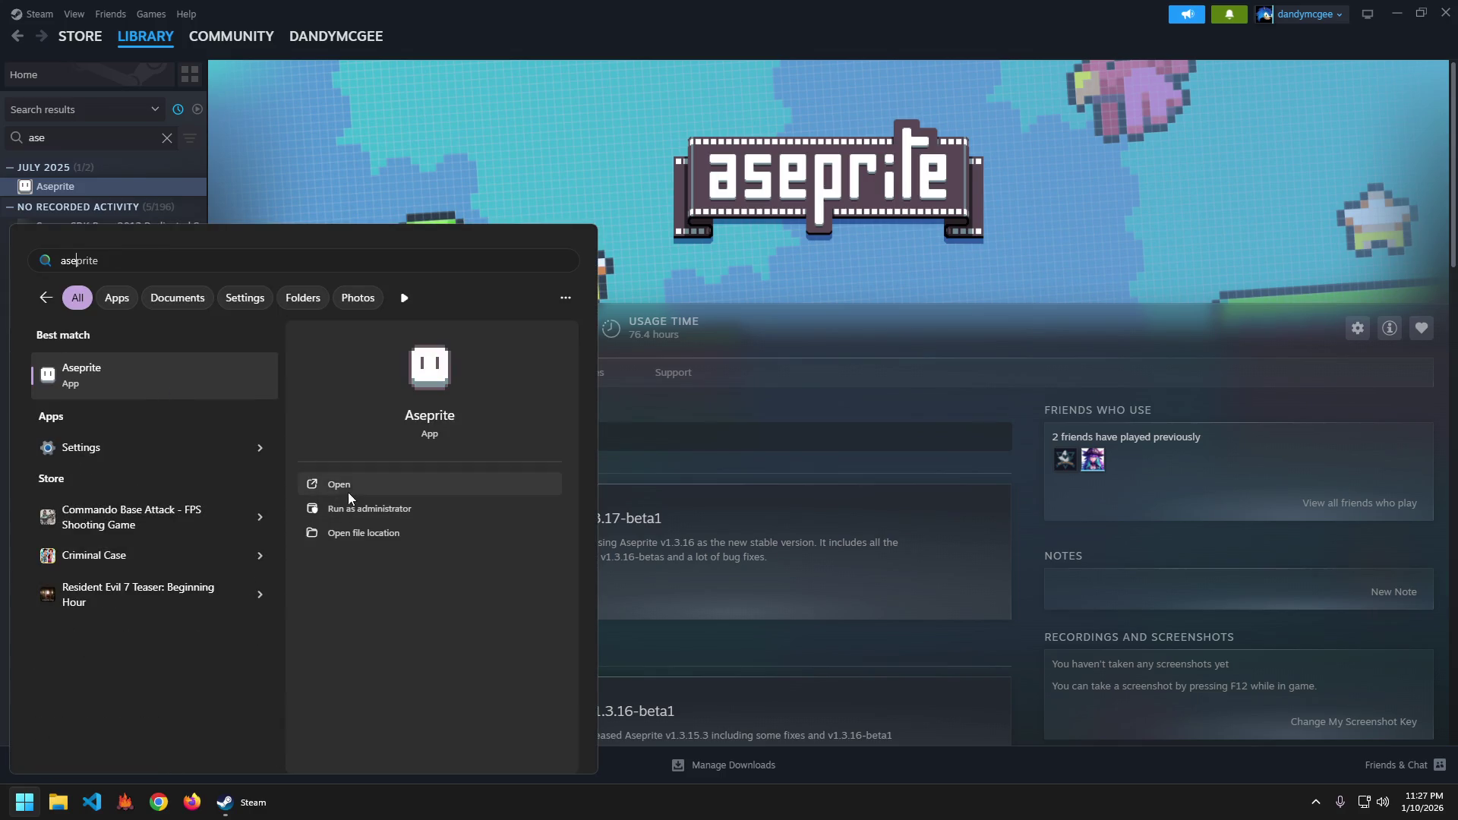
{"action": "left_click", "coordinate": [360, 532]}
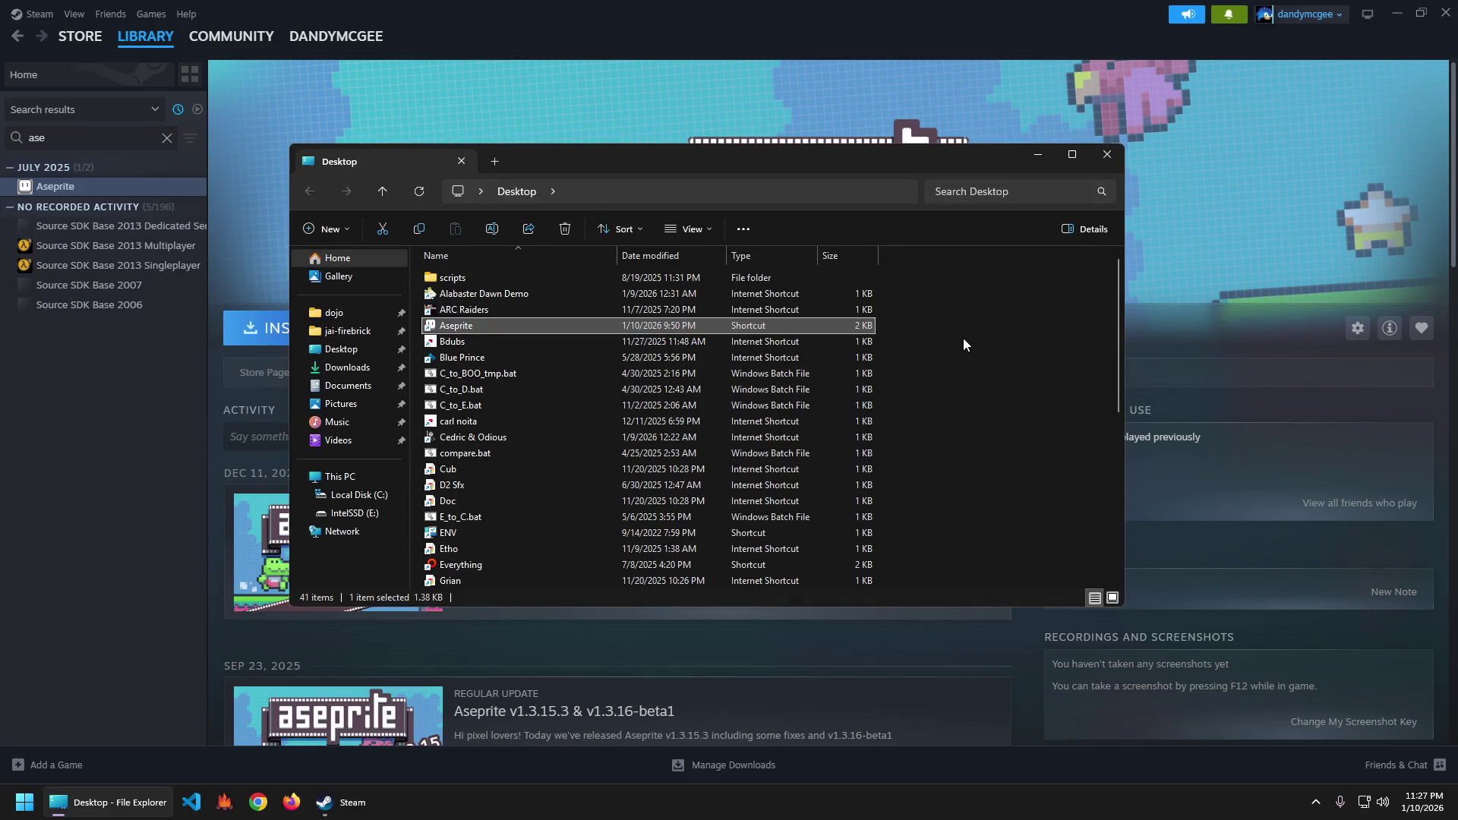
{"action": "right_click", "coordinate": [459, 325]}
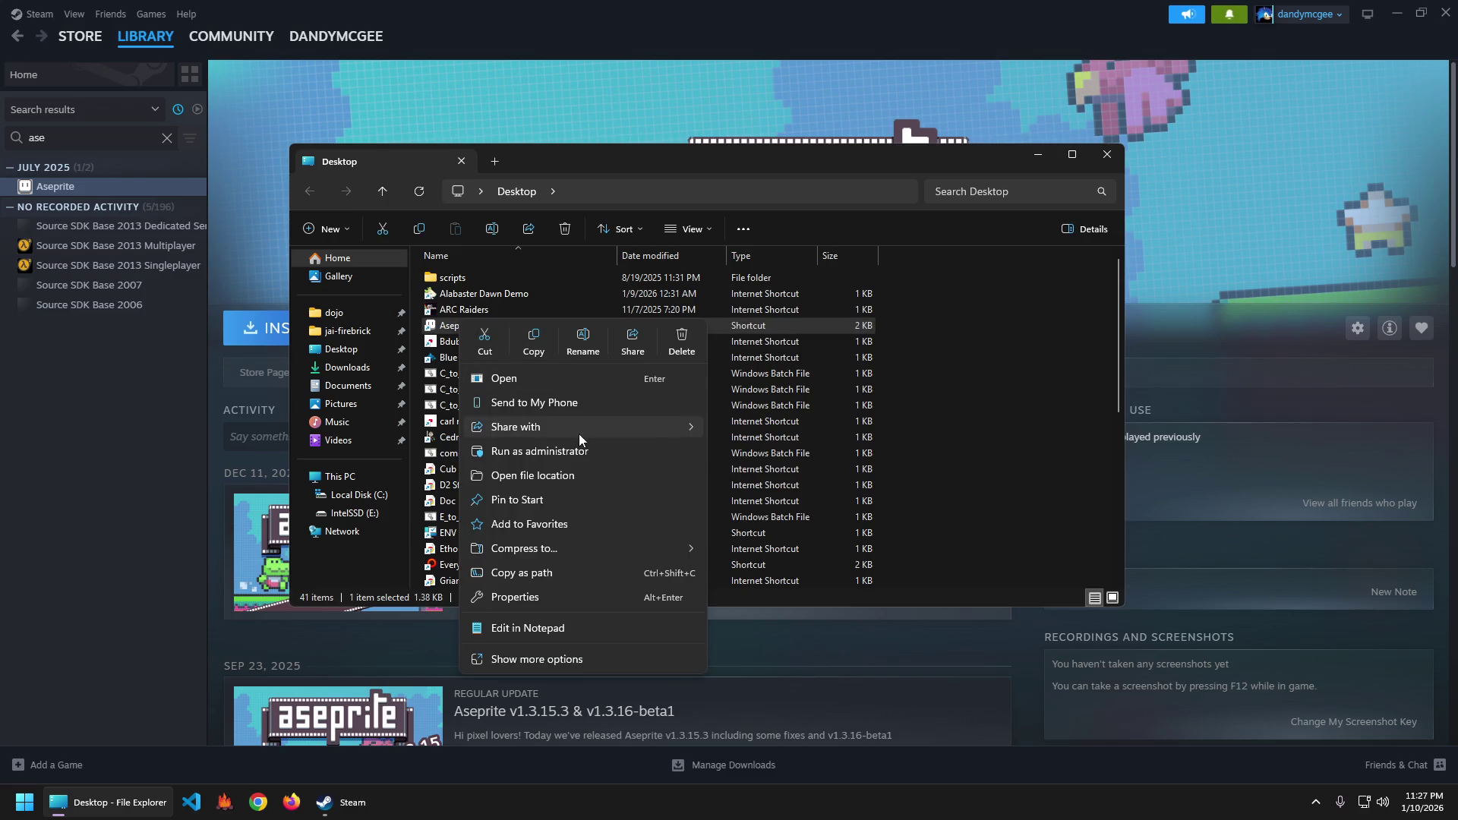
{"action": "left_click", "coordinate": [556, 480]}
{"action": "left_click", "coordinate": [990, 340]}
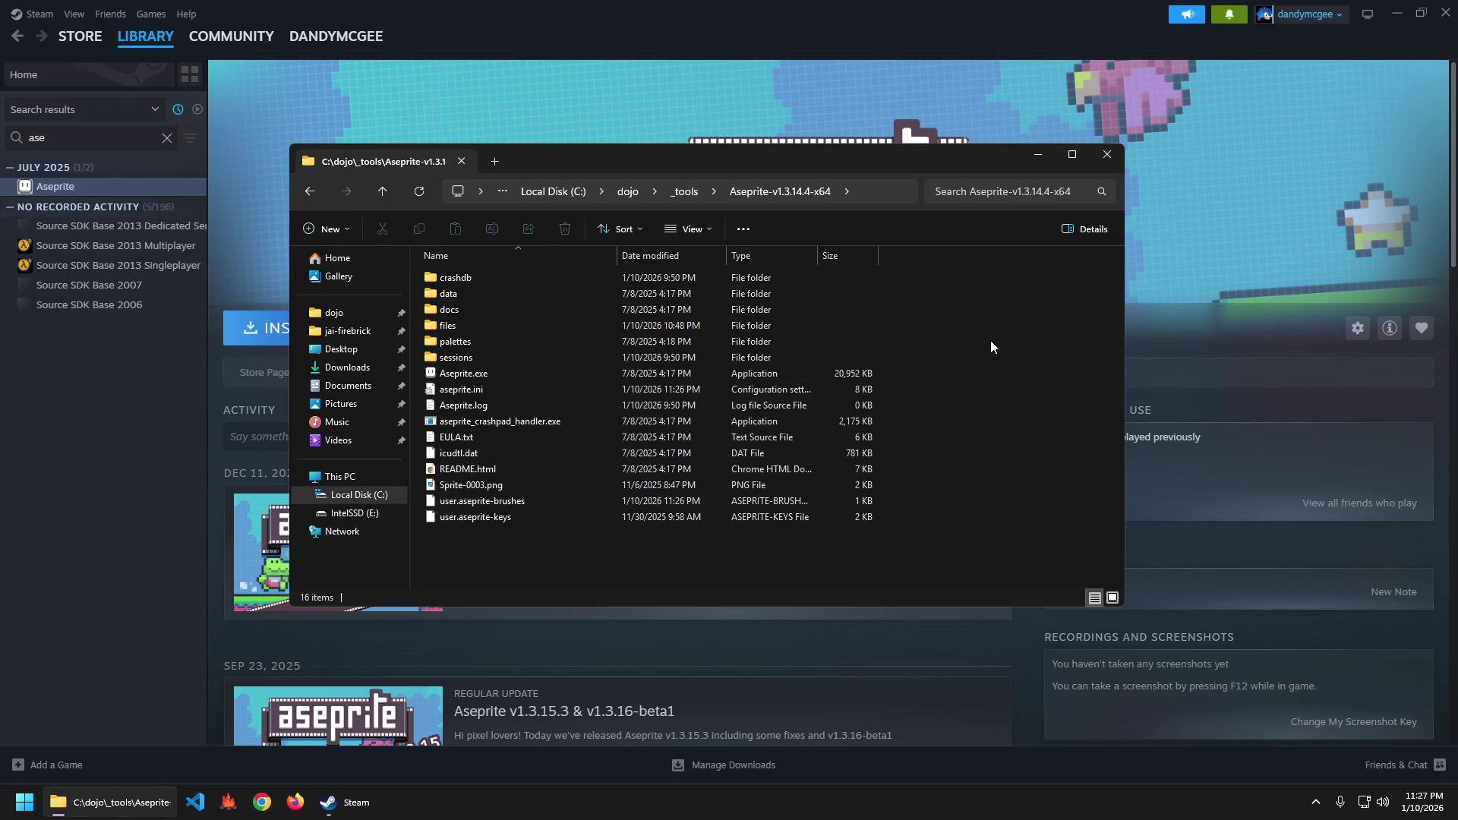
Browse Aseprite-v1.3.14.4-x64 and its palettes folder, return to C:\dojo\_tools, and launch Chrome.
{"action": "left_click", "coordinate": [685, 199]}
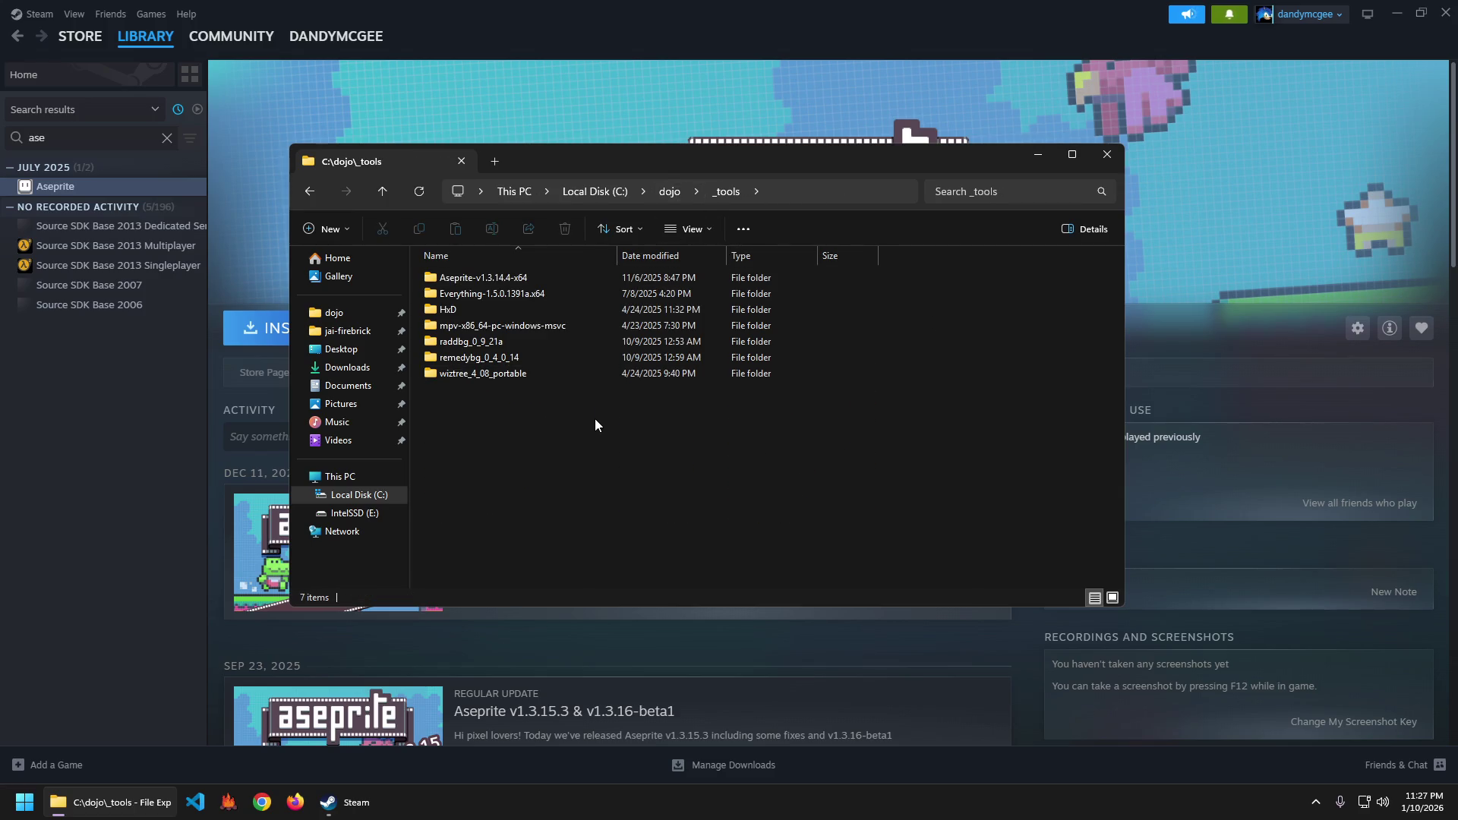
{"action": "double_click", "coordinate": [499, 279]}
{"action": "double_click", "coordinate": [481, 340]}
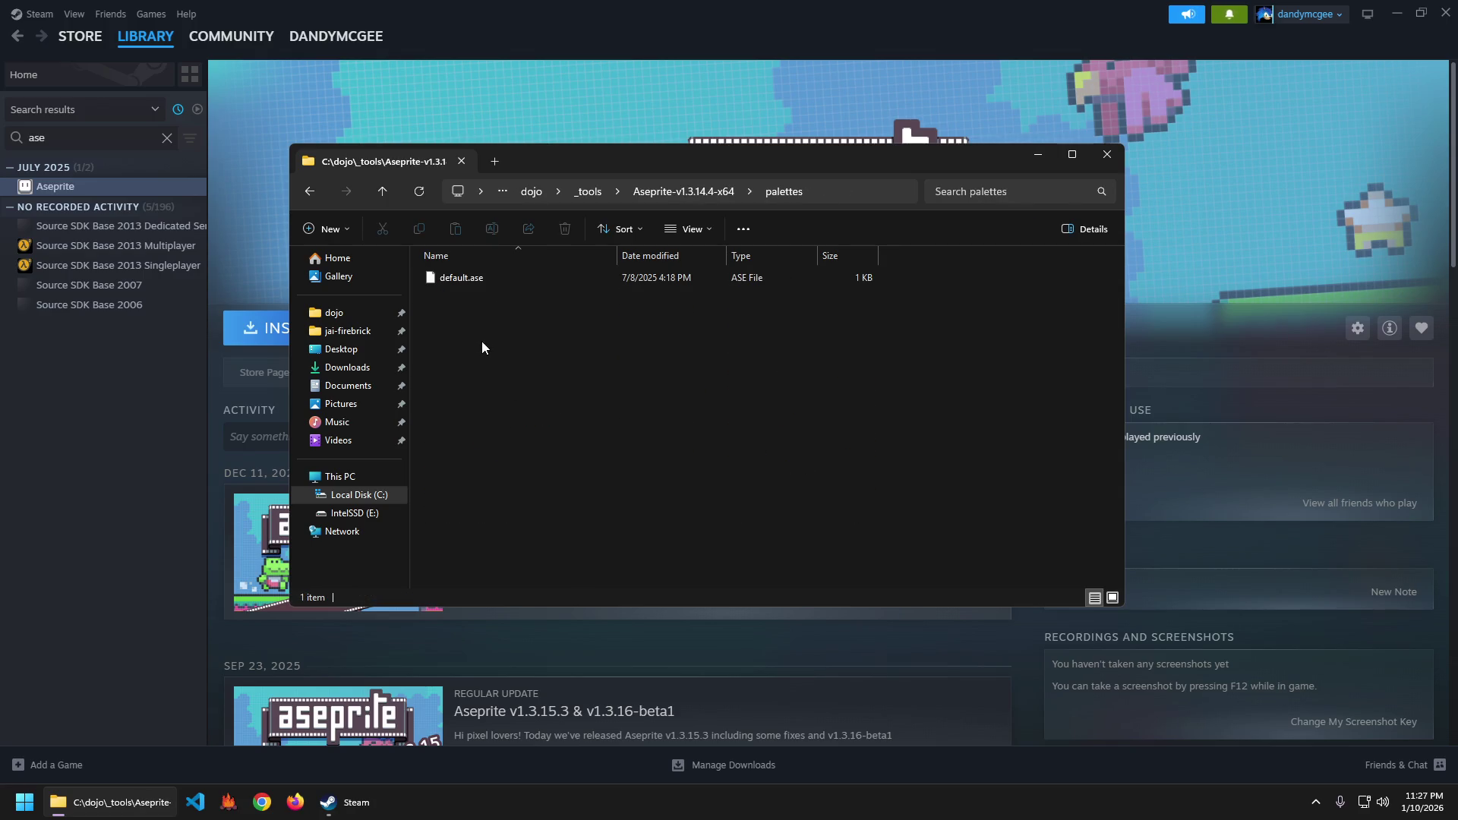
{"action": "key", "text": "alt+Left"}
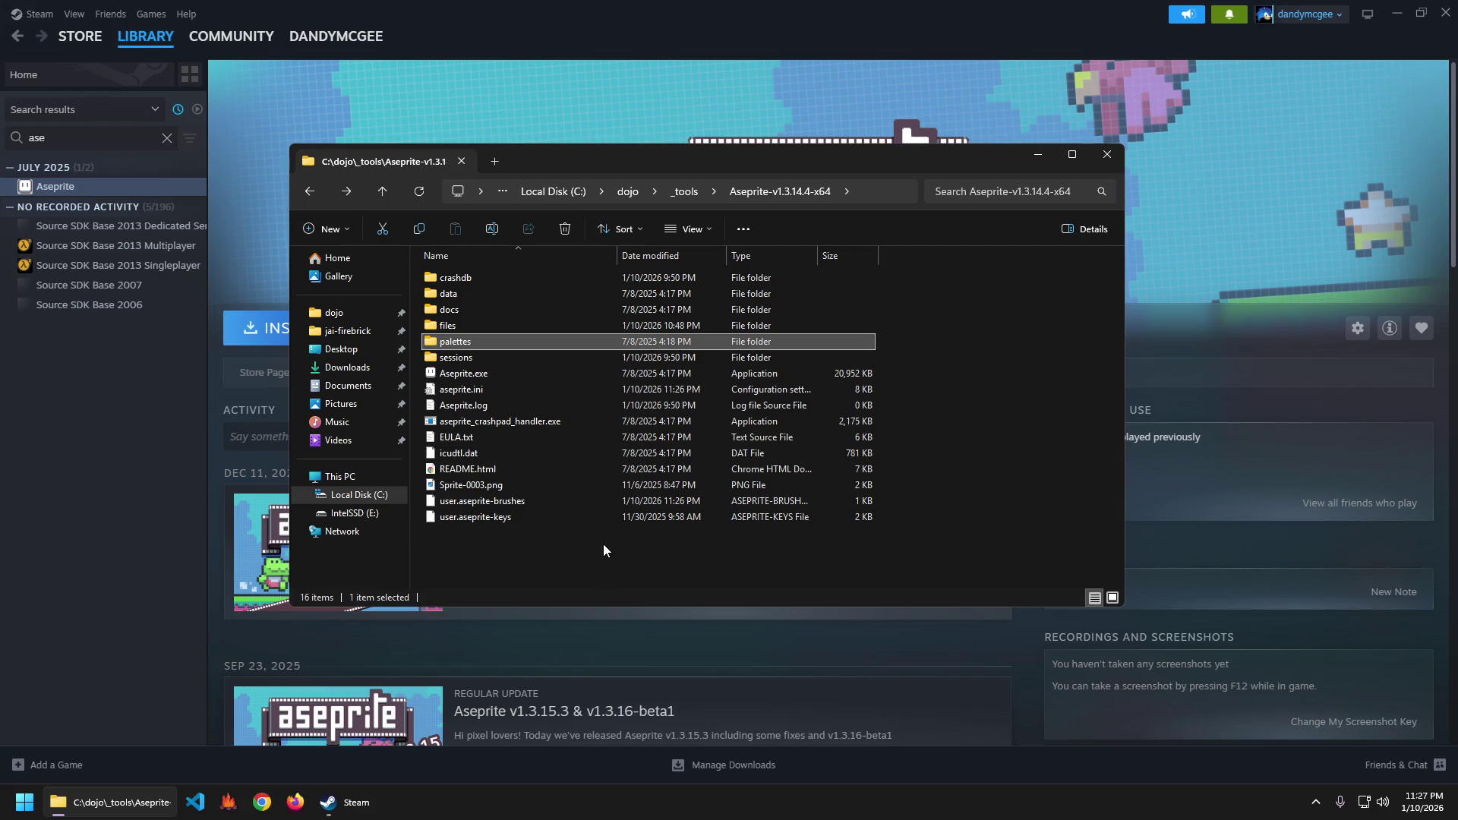
{"action": "key", "text": "alt+Left"}
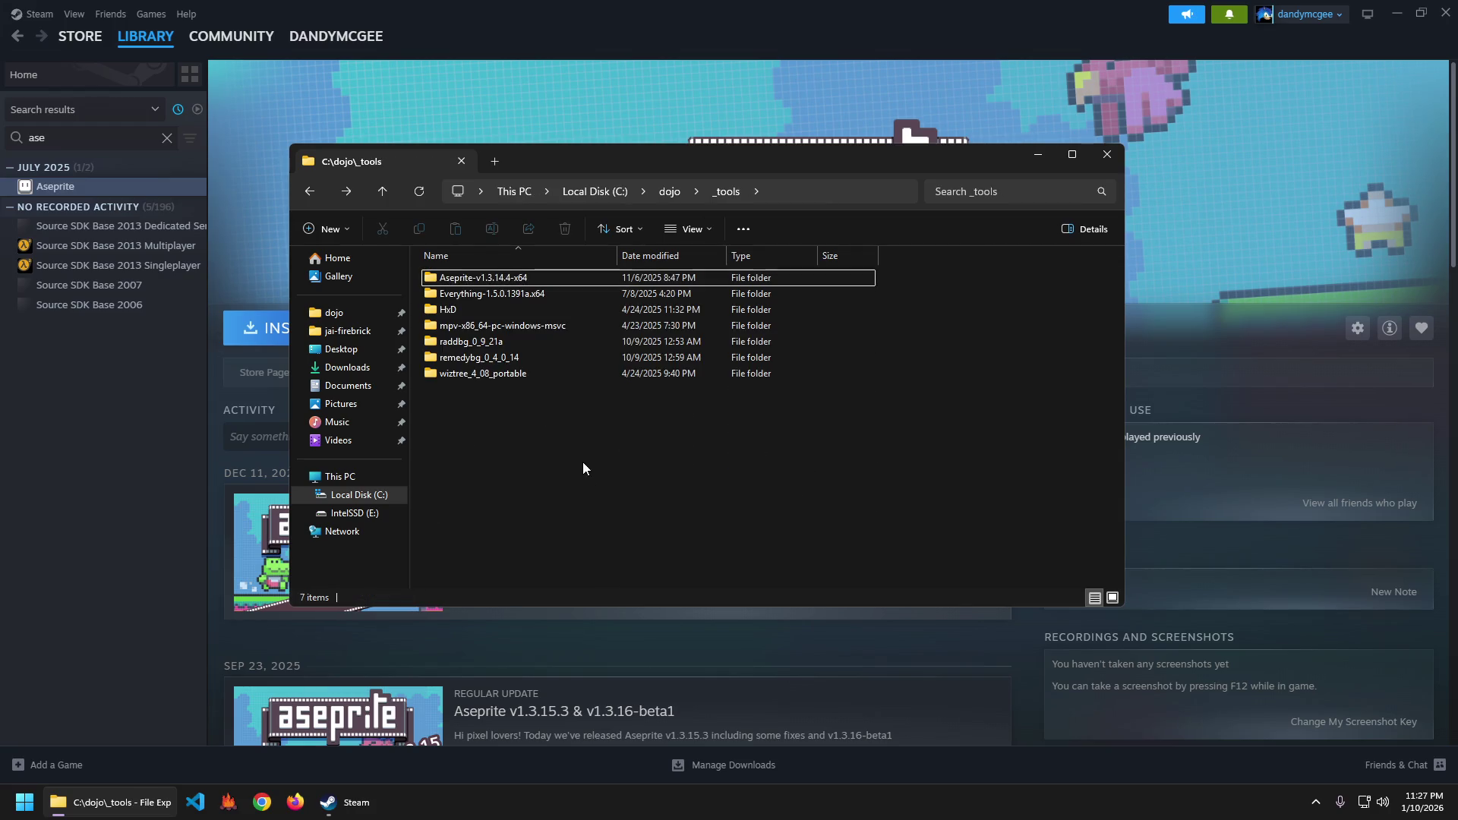
{"action": "left_click", "coordinate": [266, 809]}
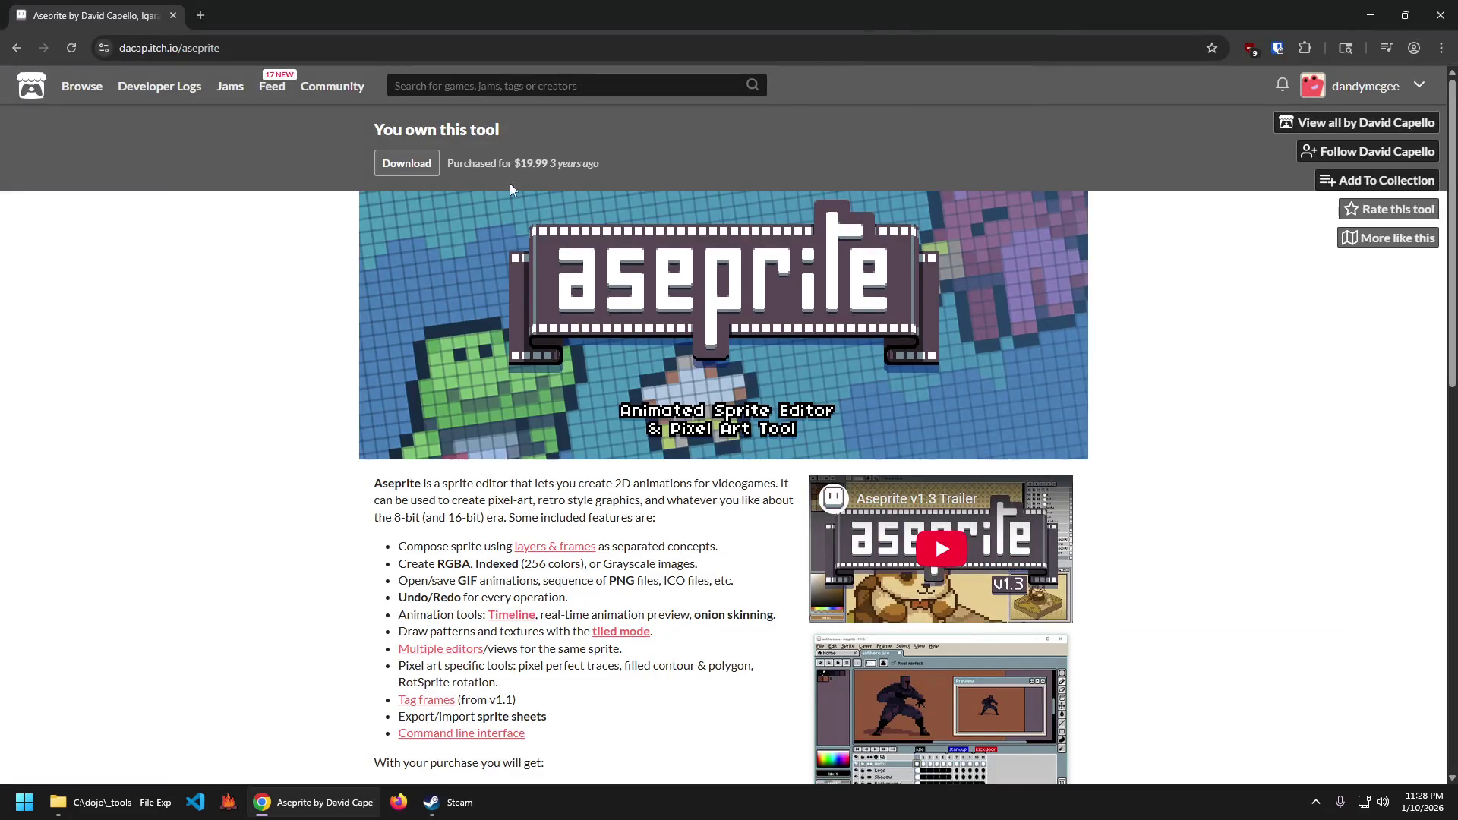
Download Aseprite-v1.3.16.1-x64-Portable.zip from the itch.io purchase page and show it in Downloads.
{"action": "scroll", "coordinate": [328, 349], "scroll_direction": "down", "scroll_amount": 5}
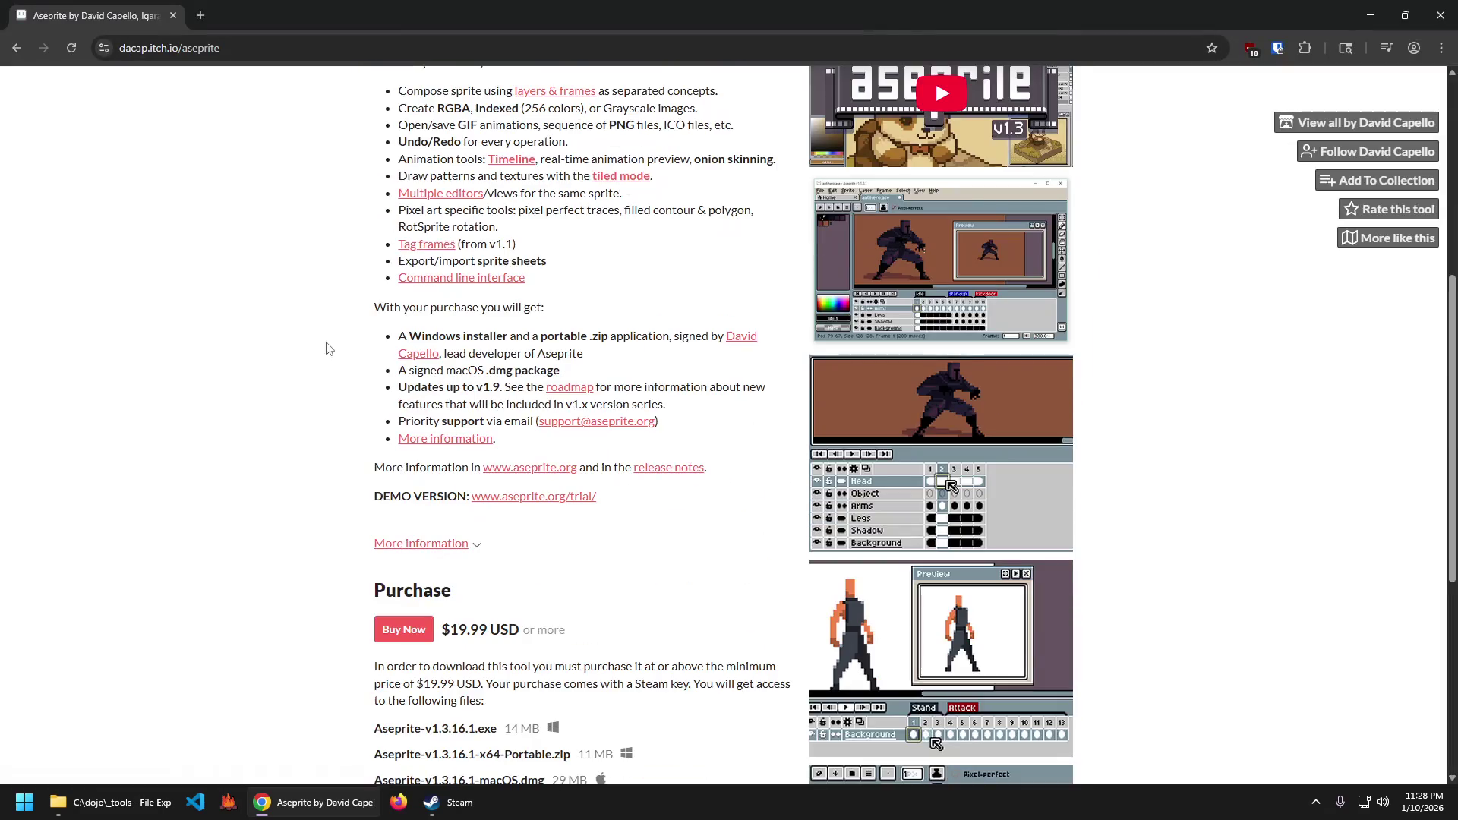
{"action": "scroll", "coordinate": [324, 338], "scroll_direction": "down", "scroll_amount": 4}
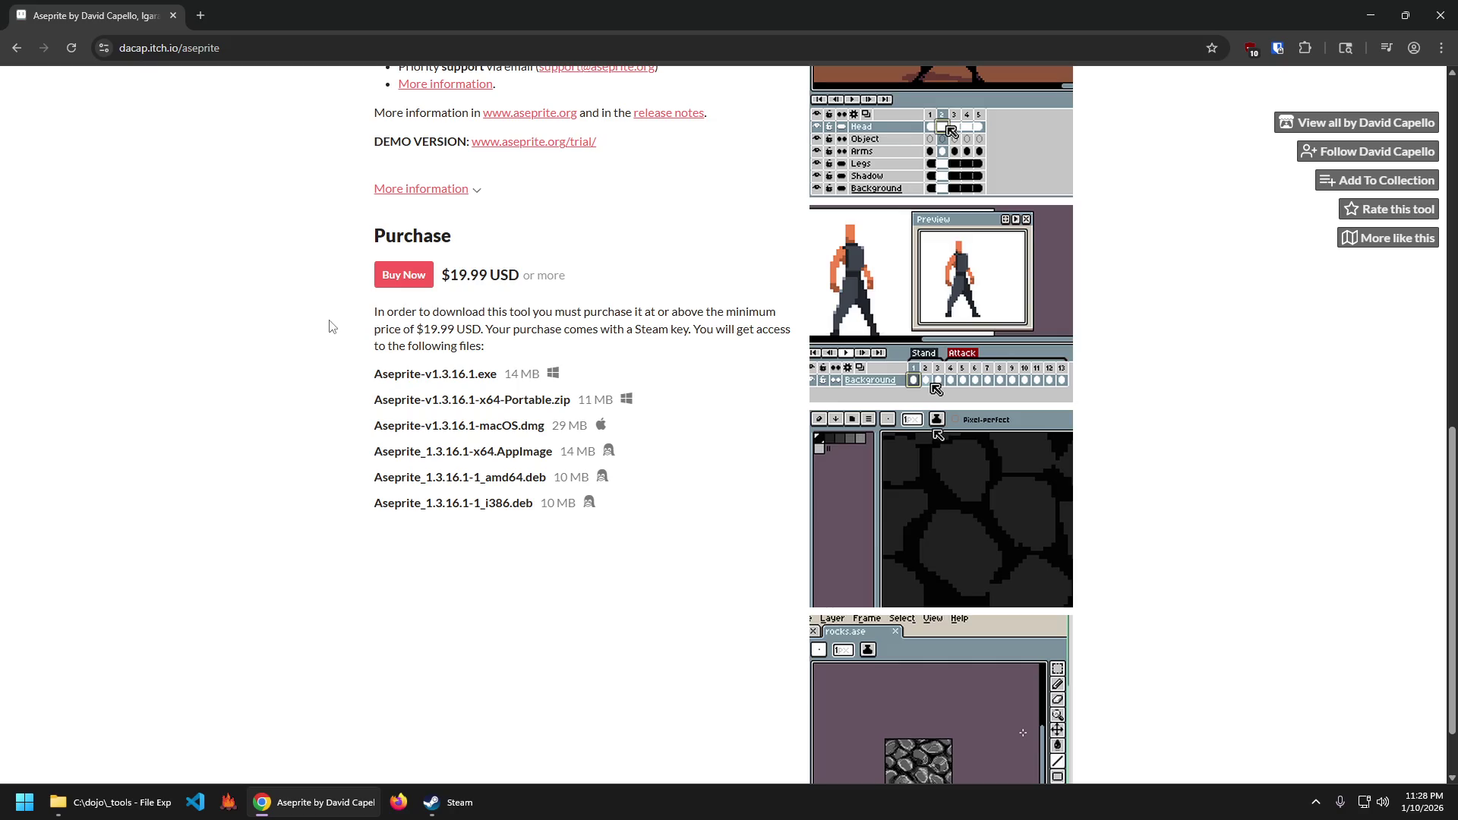
{"action": "scroll", "coordinate": [330, 325], "scroll_direction": "up", "scroll_amount": 9}
{"action": "left_click", "coordinate": [418, 173]}
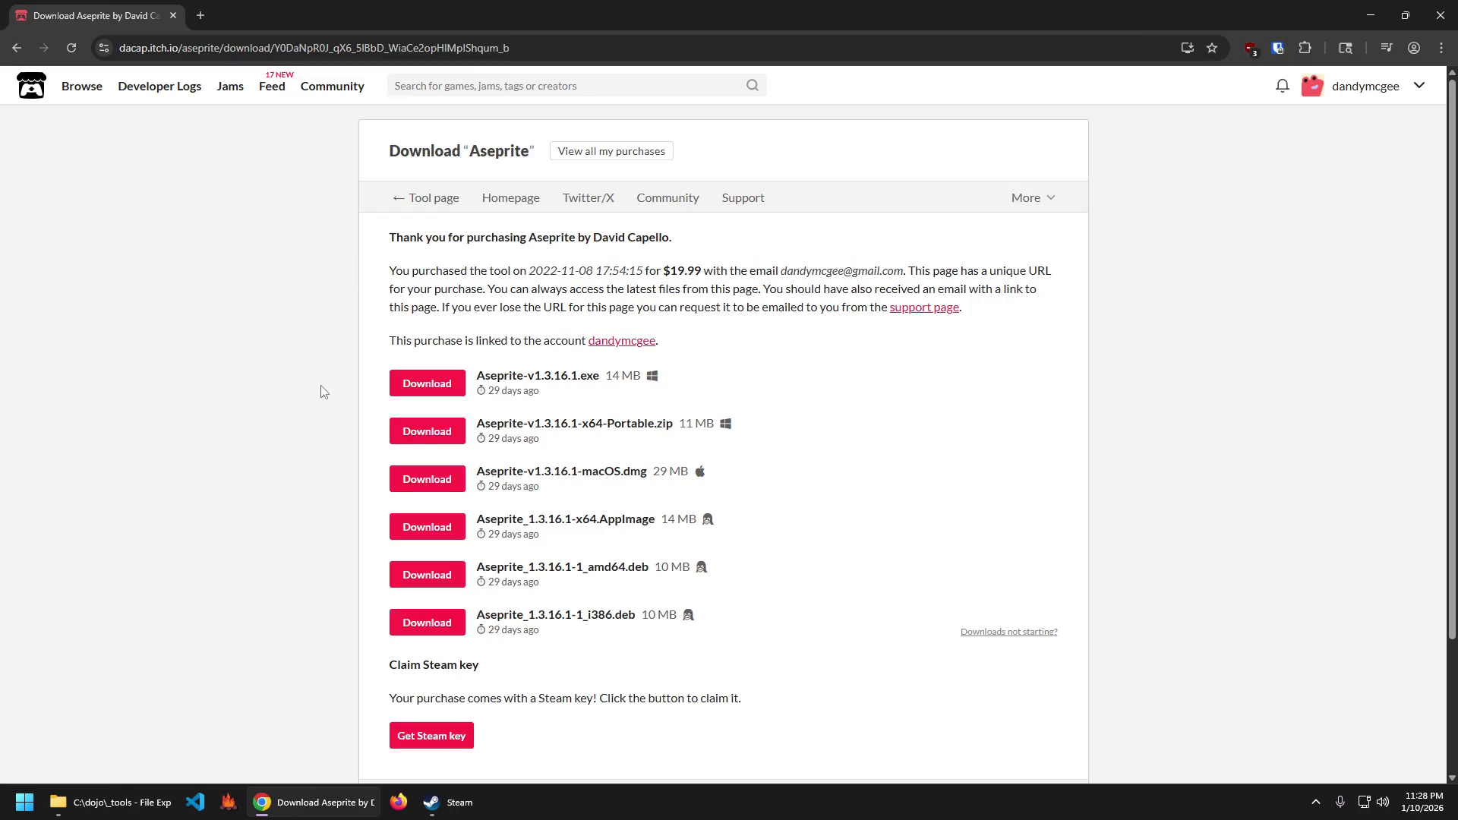
{"action": "left_click", "coordinate": [452, 388]}
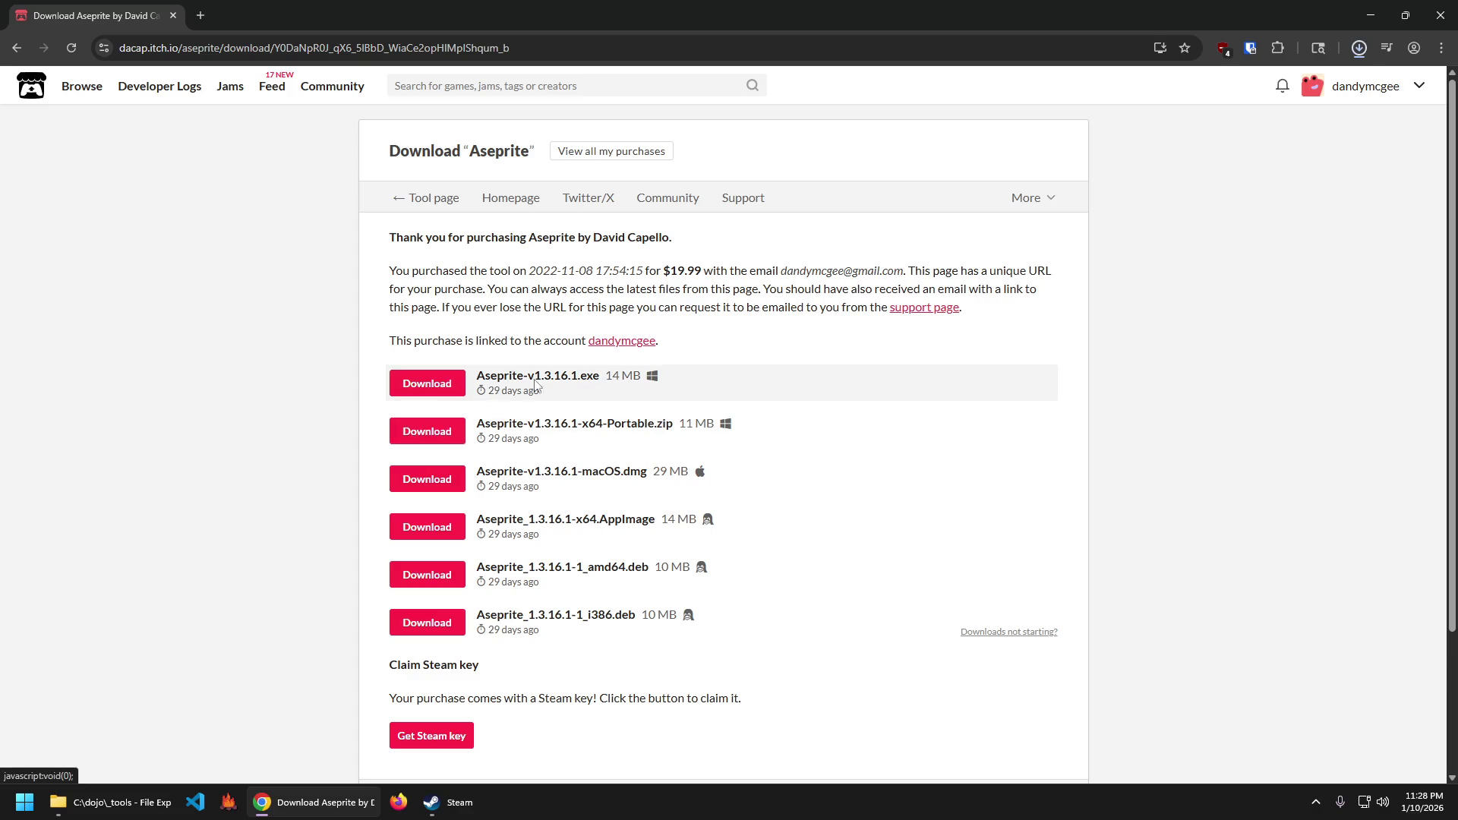
{"action": "left_click", "coordinate": [1360, 84]}
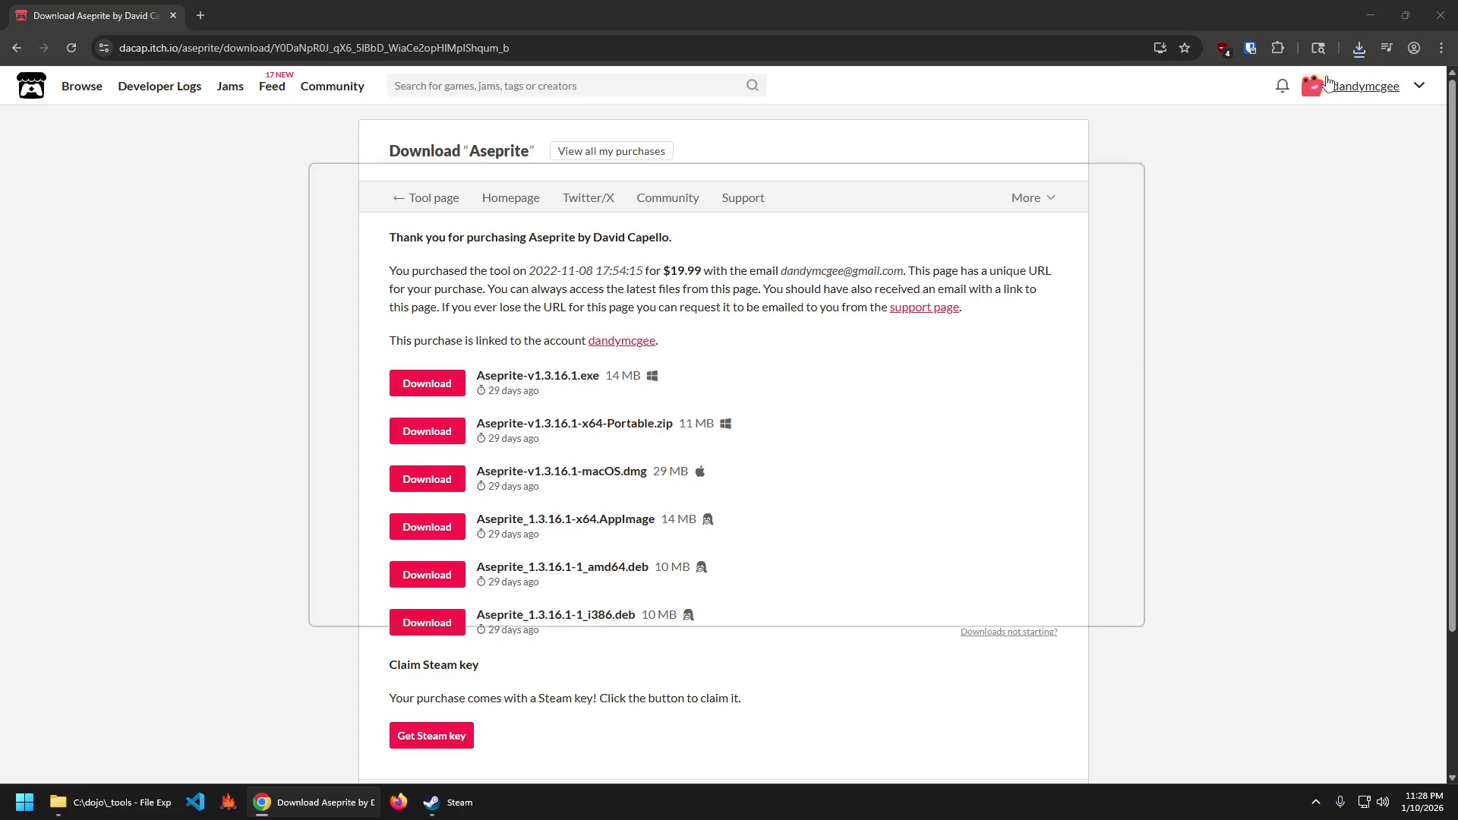
{"action": "left_click", "coordinate": [1370, 15]}
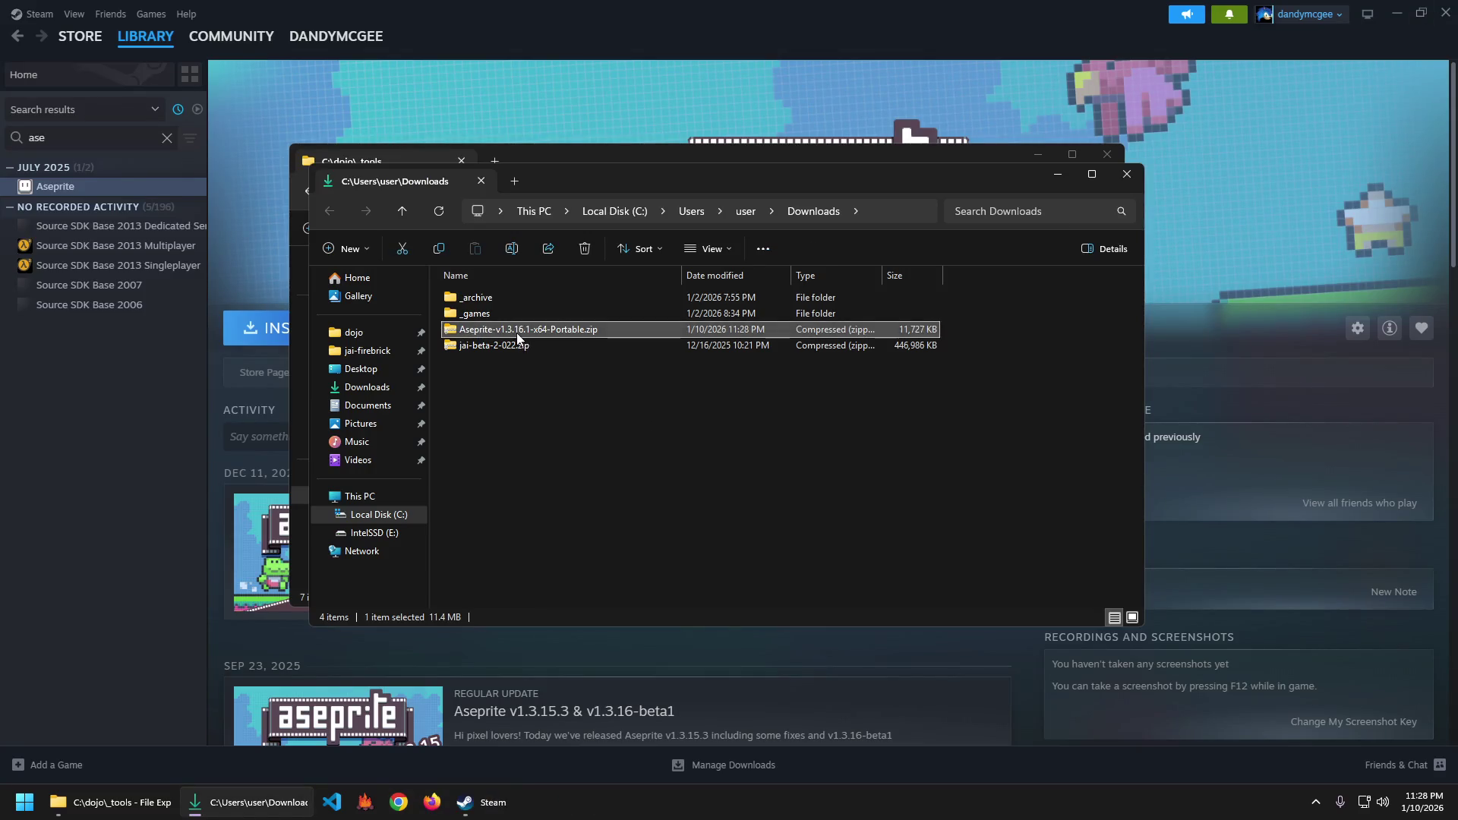
Paste the Aseprite zip into C:\dojo\_tools.
{"action": "double_click", "coordinate": [493, 297]}
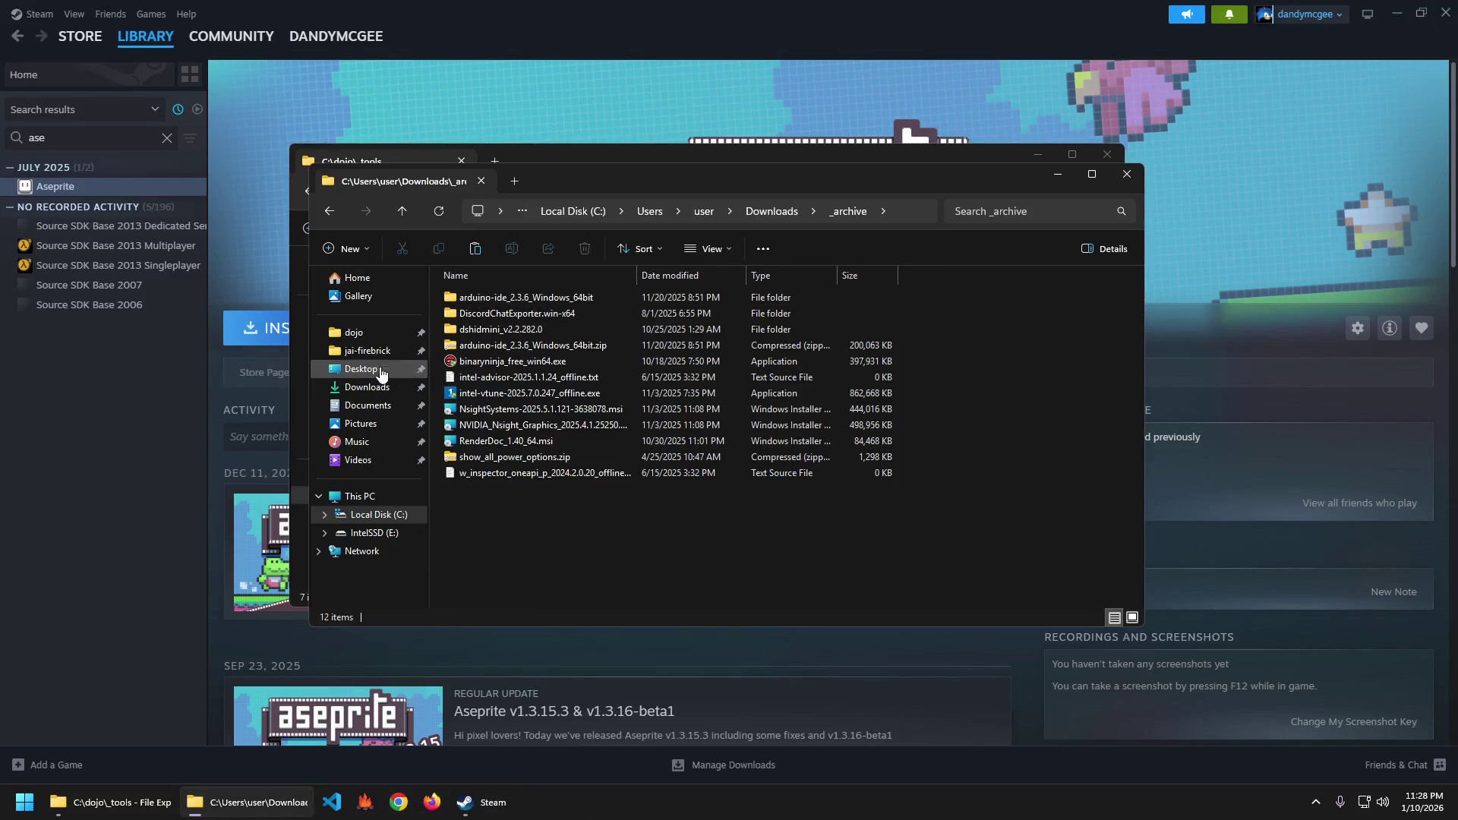
{"action": "left_click", "coordinate": [370, 334]}
{"action": "double_click", "coordinate": [494, 298]}
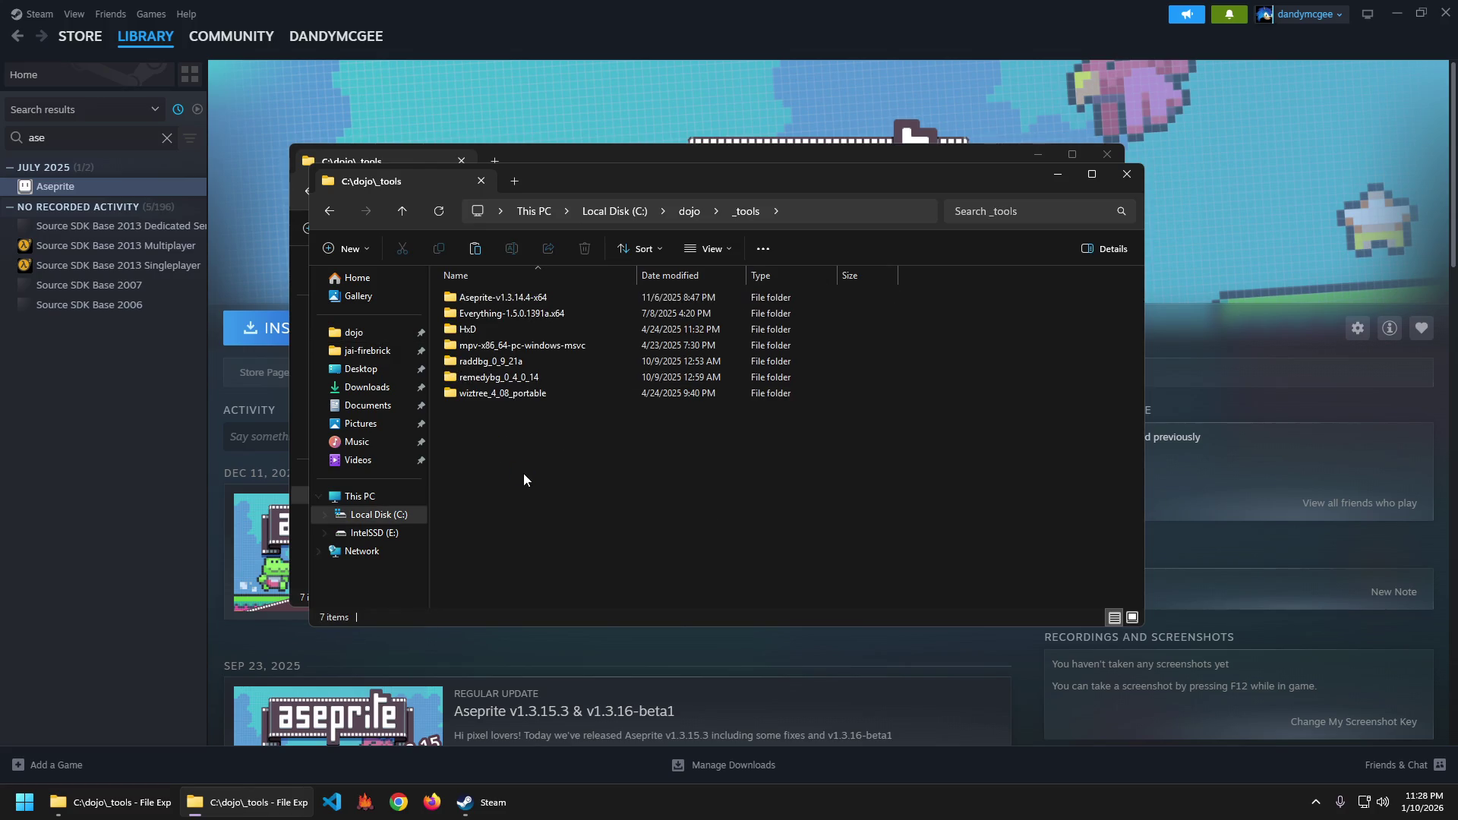
{"action": "key", "text": "ctrl+v"}
Extract the zip into Aseprite-v1.3.16.1-x64-Portable and delete the zip.
{"action": "right_click", "coordinate": [522, 411]}
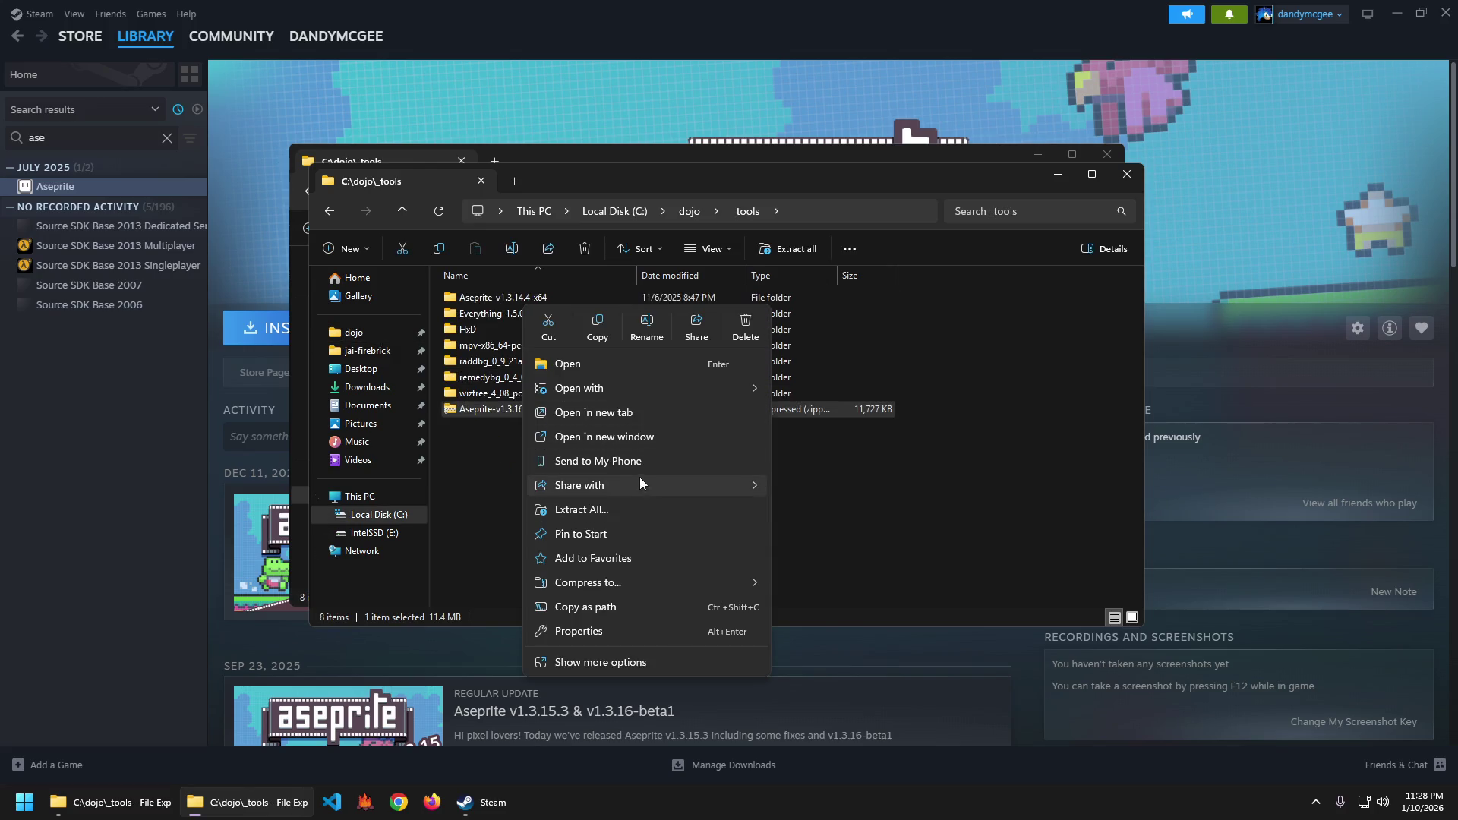
{"action": "left_click", "coordinate": [581, 510]}
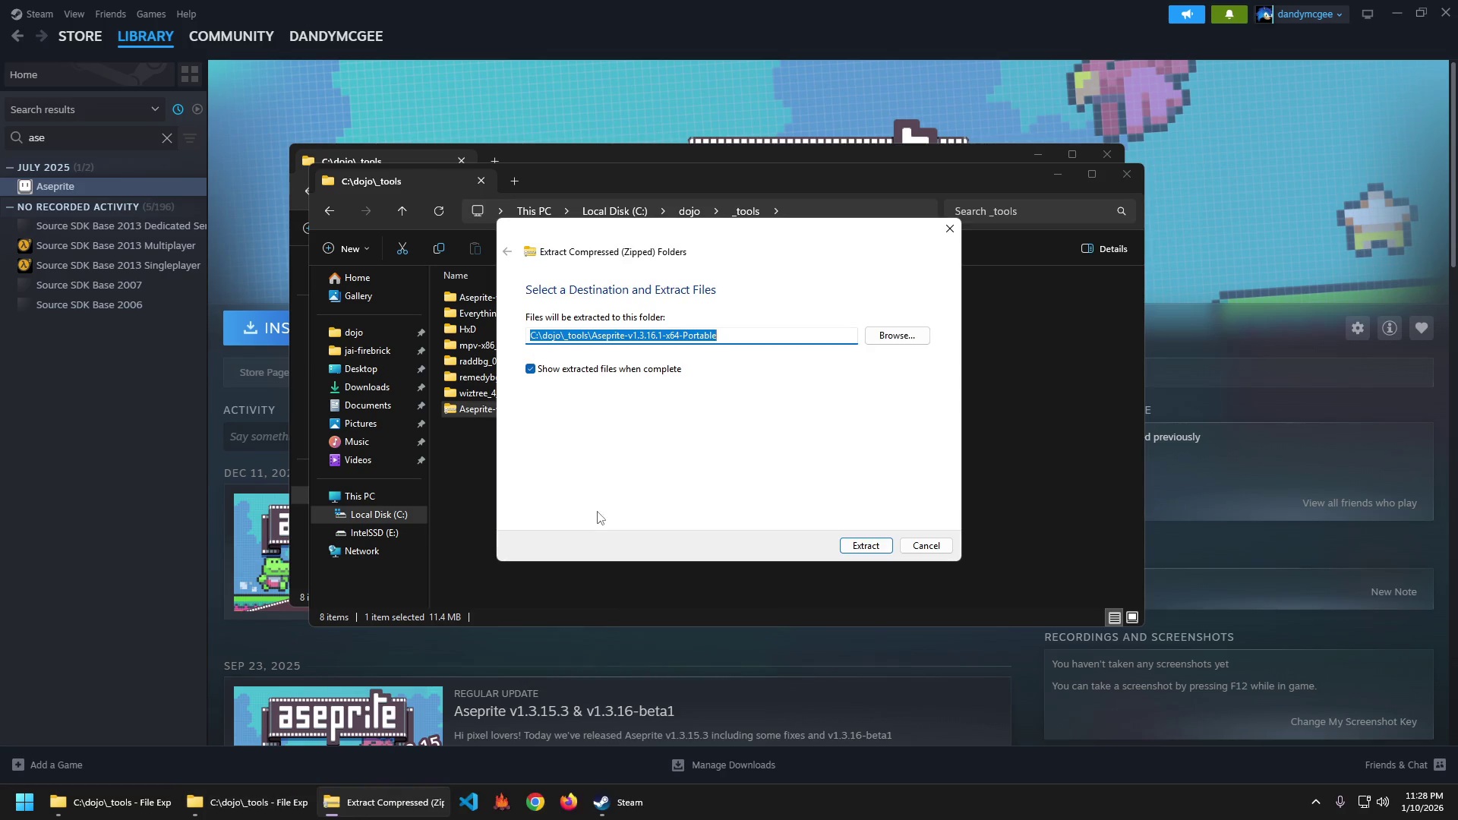
{"action": "left_click", "coordinate": [866, 546]}
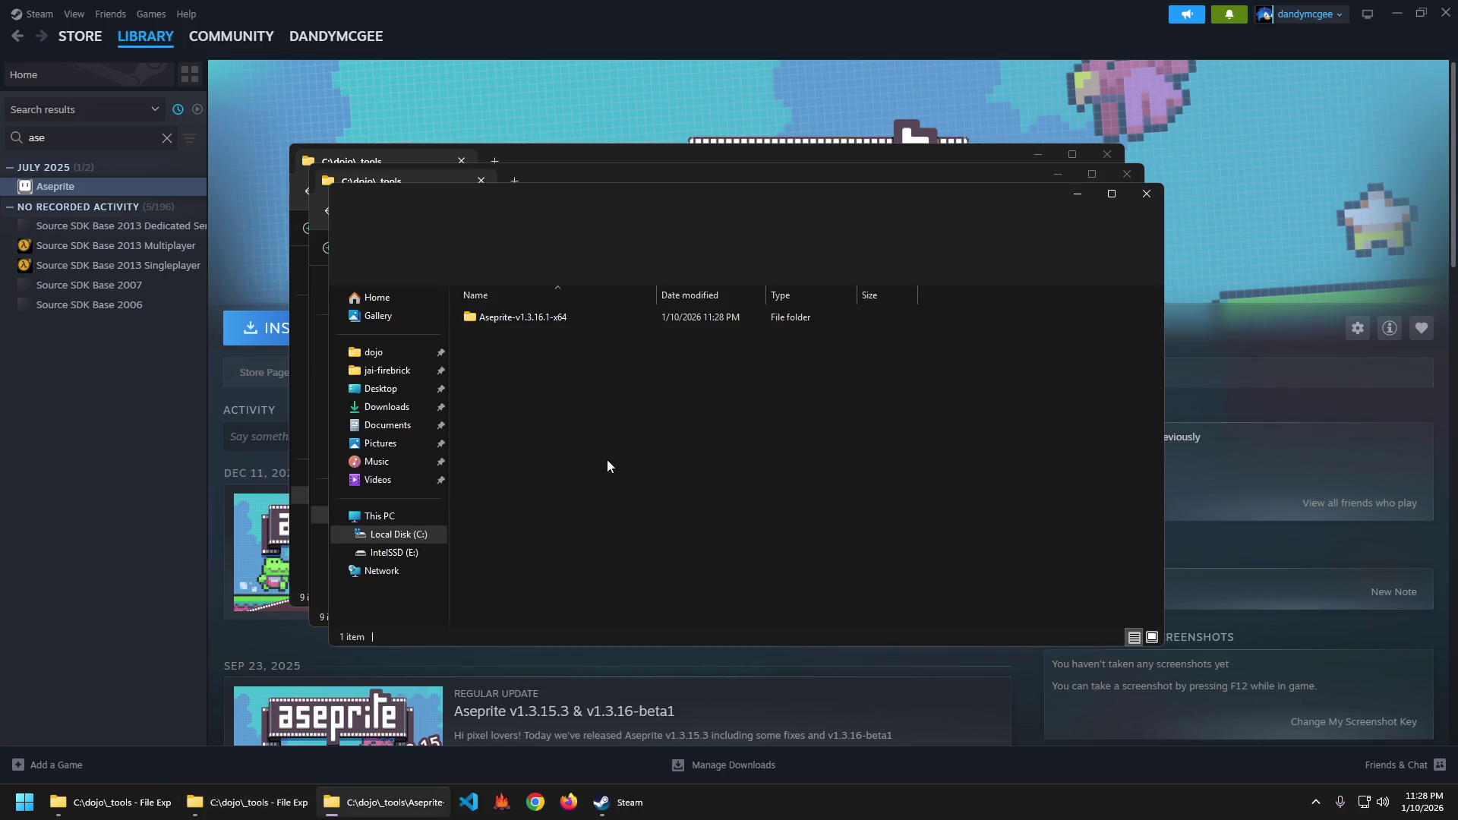
{"action": "left_click", "coordinate": [1146, 194]}
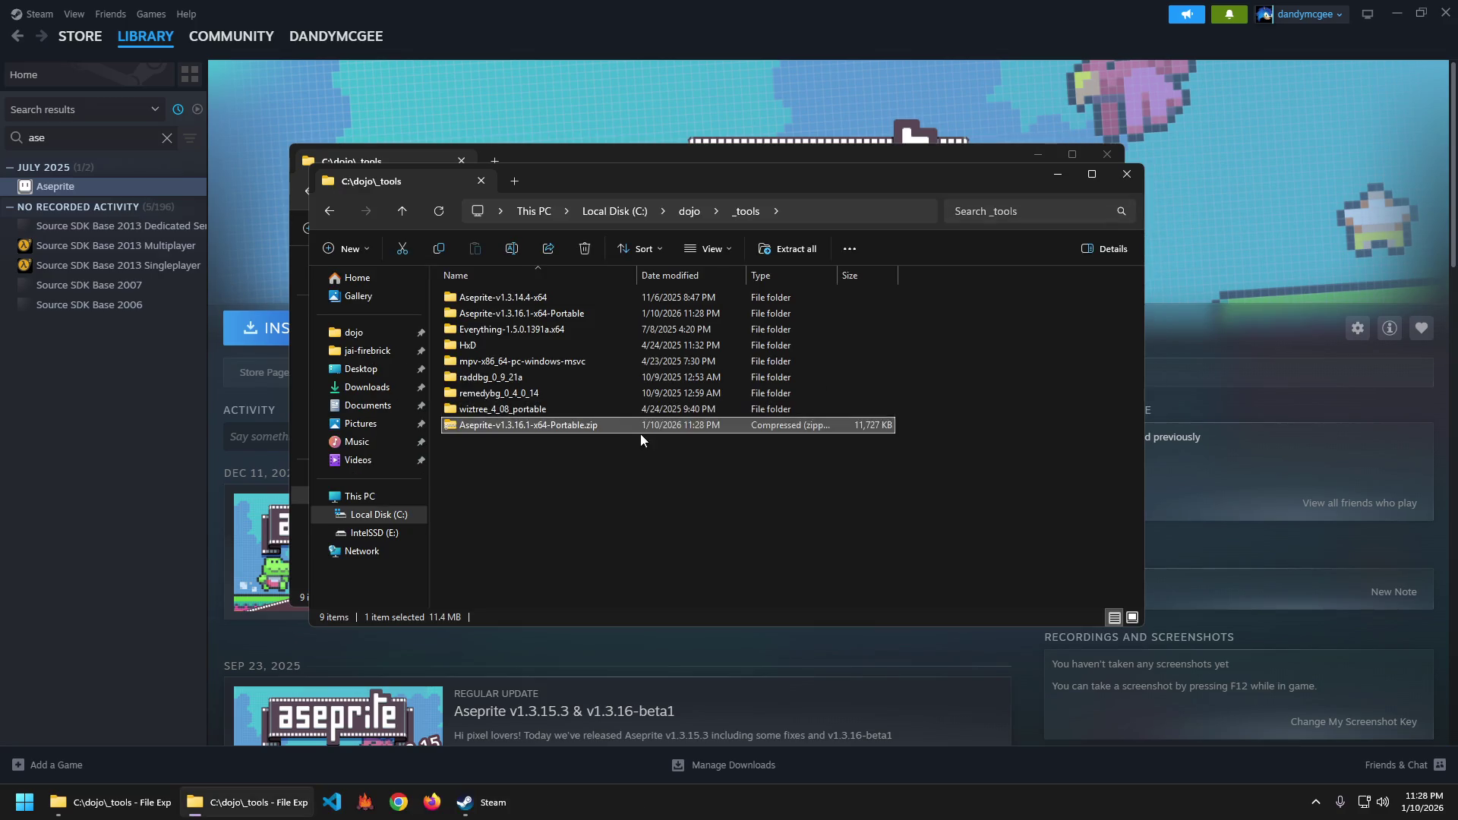
{"action": "key", "text": "Delete"}
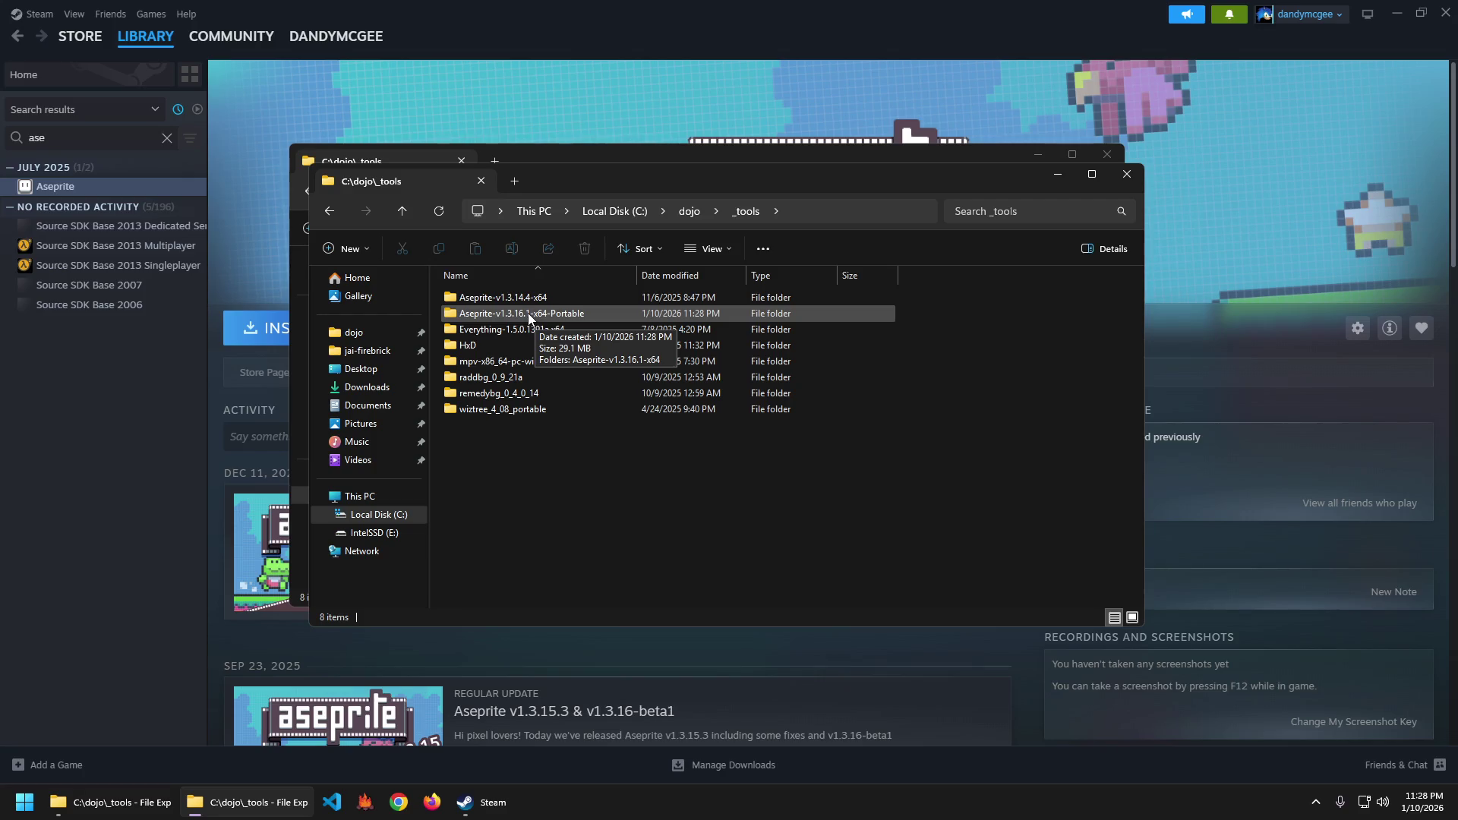
Move the Aseprite-v1.3.16.1-x64 folder directly into _tools and delete the empty Portable folder.
{"action": "double_click", "coordinate": [529, 315]}
{"action": "double_click", "coordinate": [526, 297]}
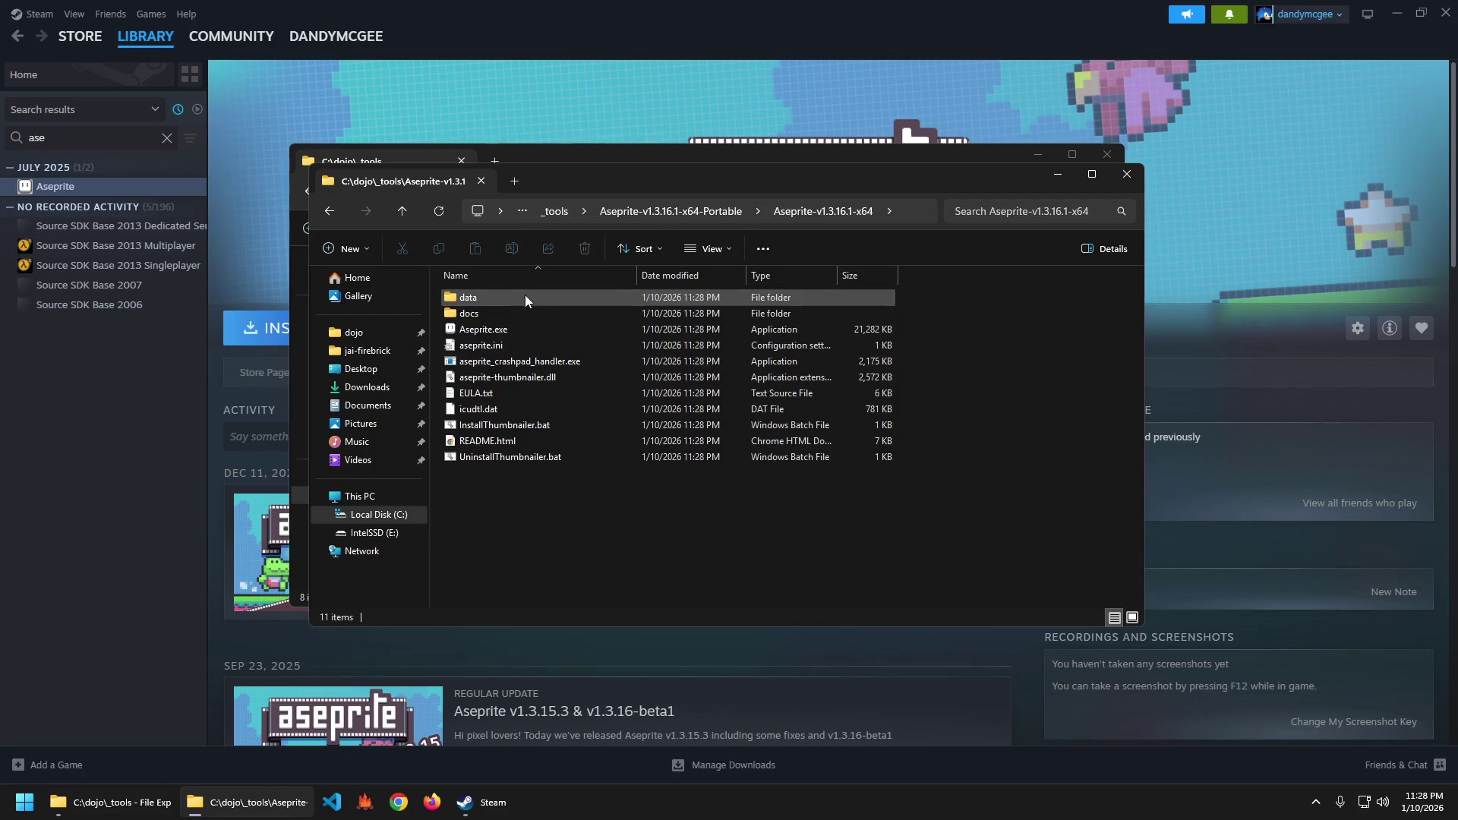
{"action": "key", "text": "ctrl+a"}
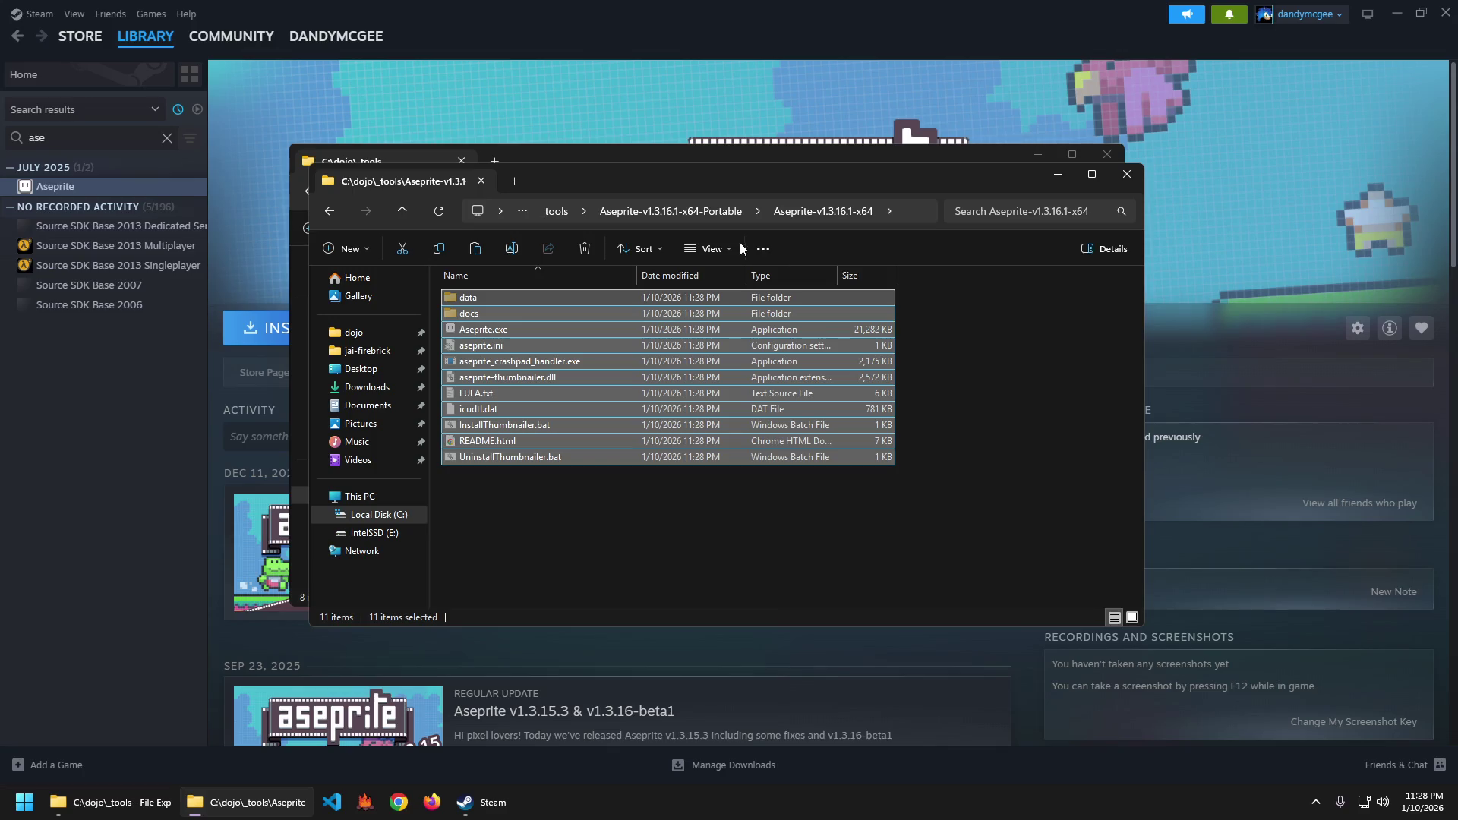
{"action": "left_click", "coordinate": [1064, 375]}
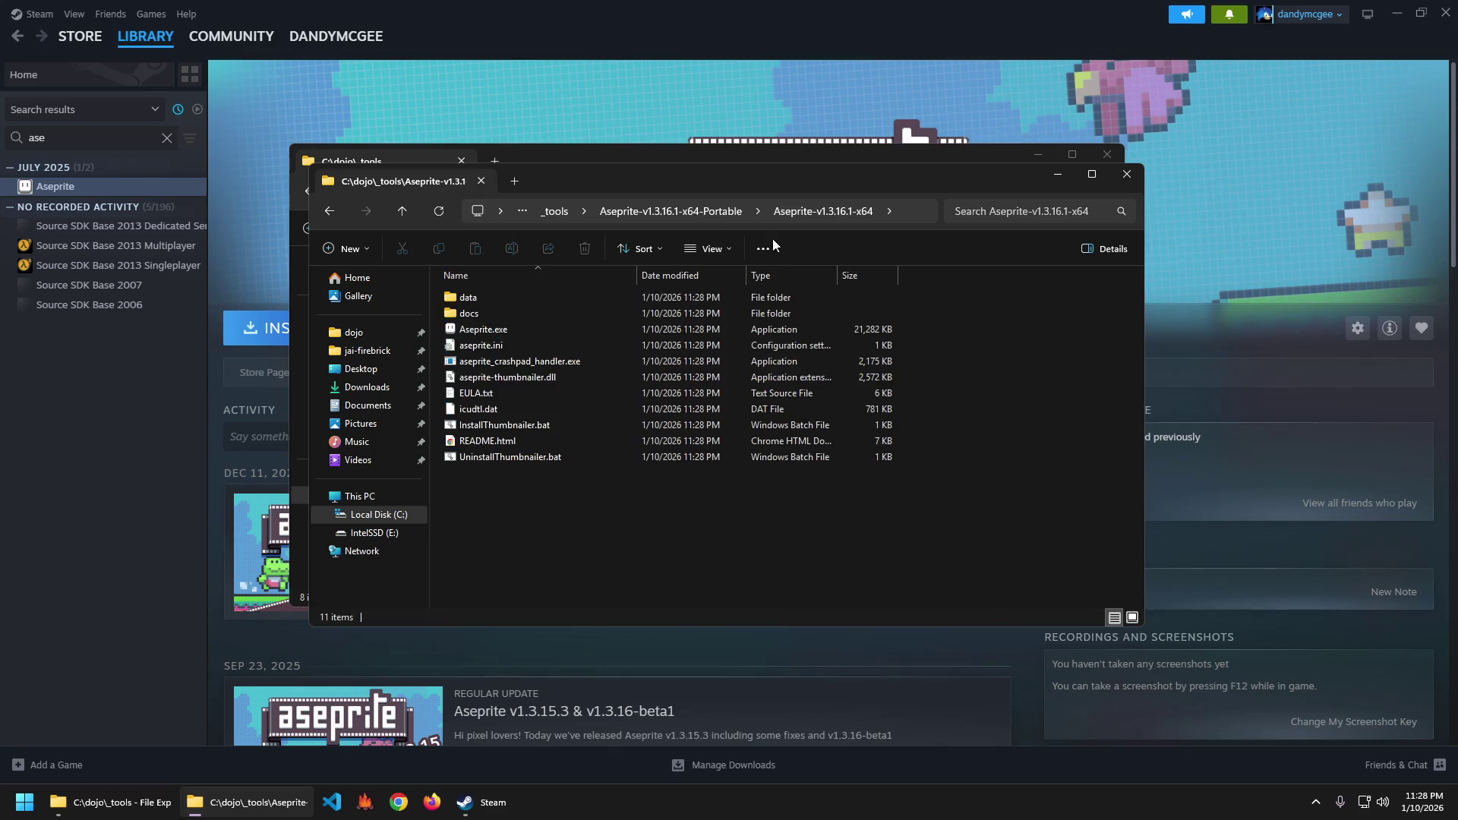
{"action": "key", "text": "alt+Up"}
{"action": "left_click", "coordinate": [609, 216]}
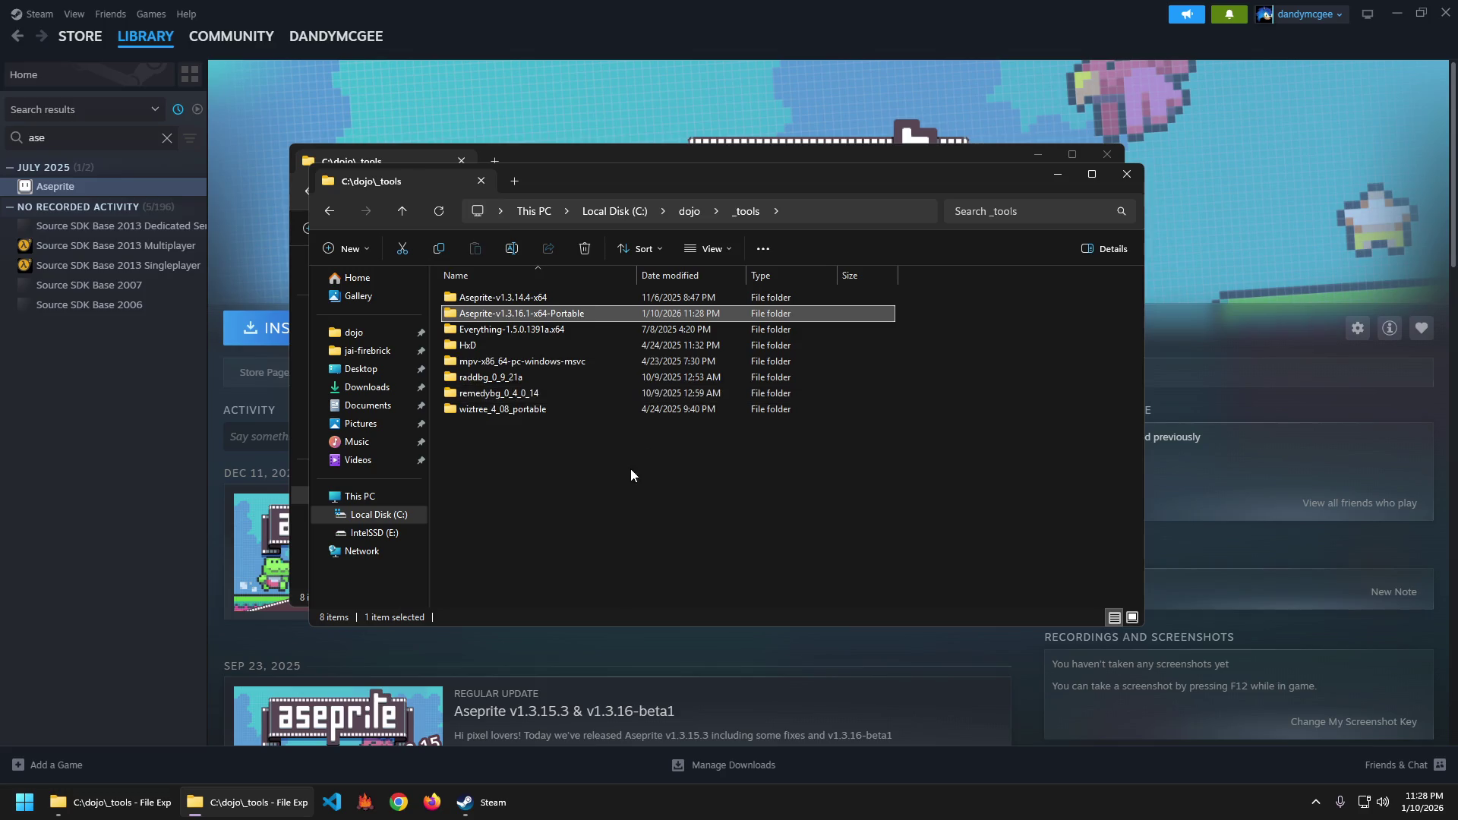
{"action": "key", "text": "ctrl+v"}
{"action": "key", "text": "Delete"}
{"action": "double_click", "coordinate": [537, 316]}
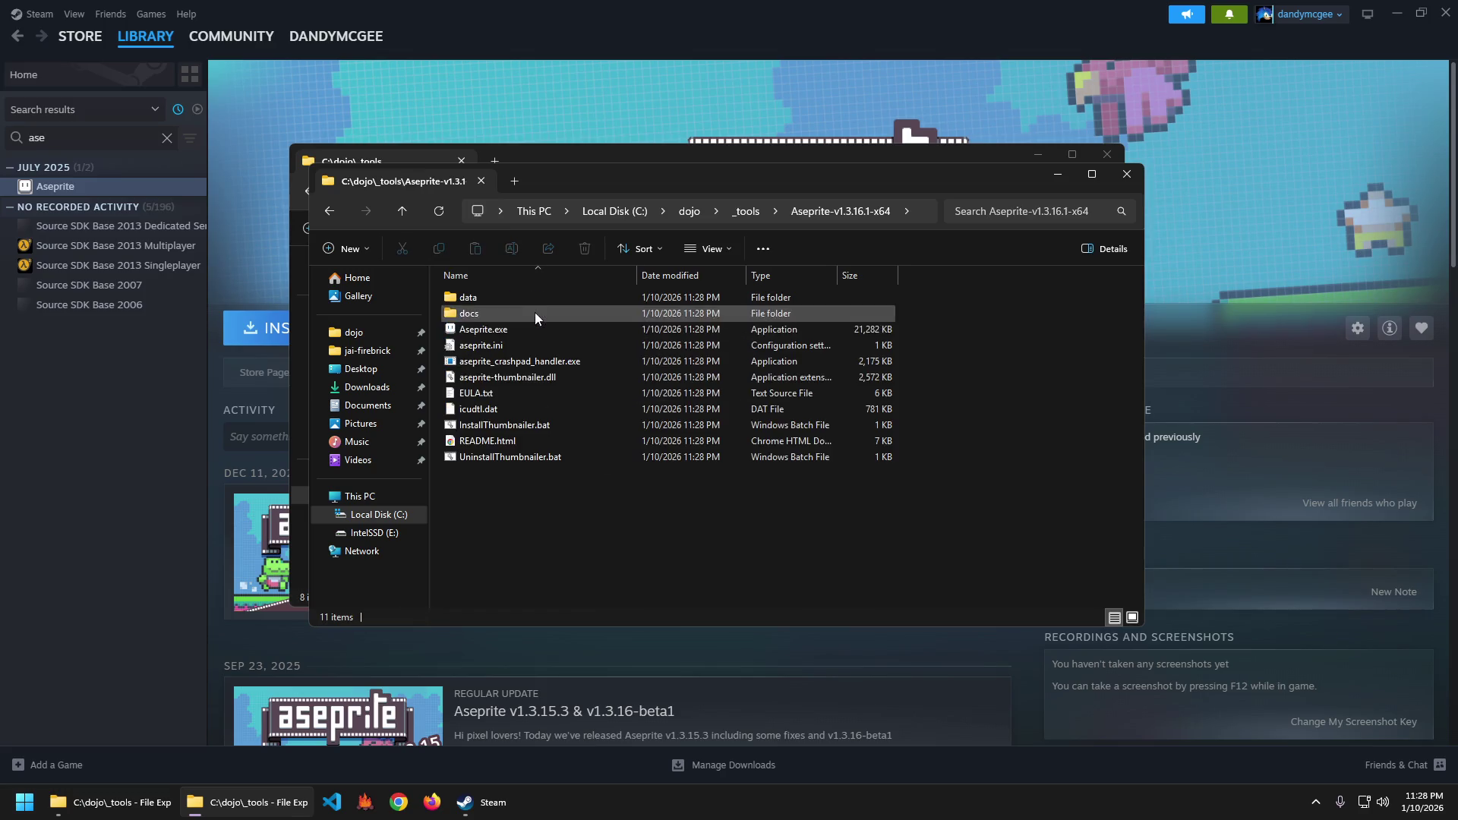
{"action": "key", "text": "alt+Left"}
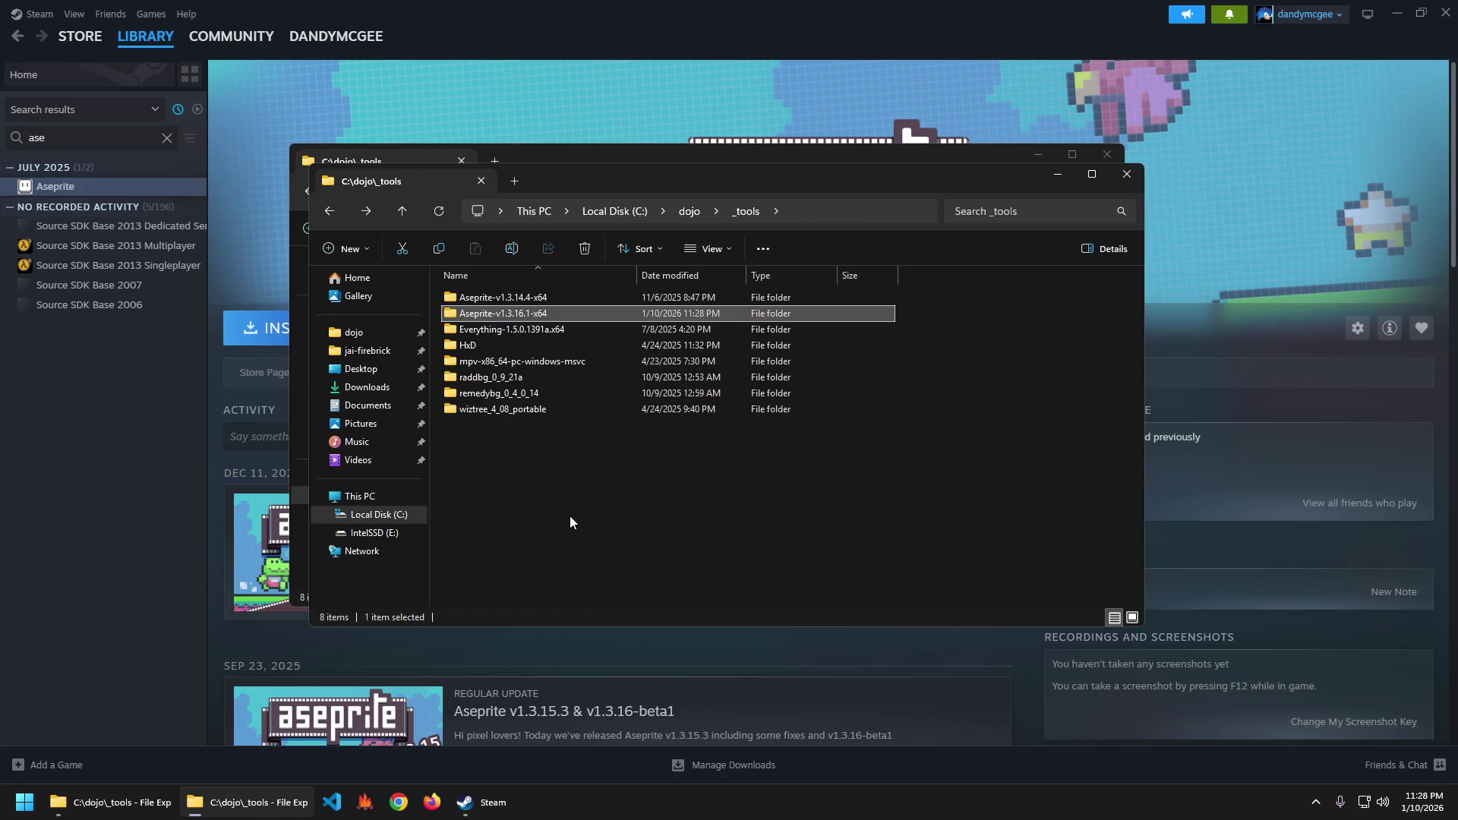
Create a desktop shortcut to Aseprite.exe from the Aseprite-v1.3.16.1-x64 folder.
{"action": "key", "text": "super"}
{"action": "type", "text": "aseprite"}
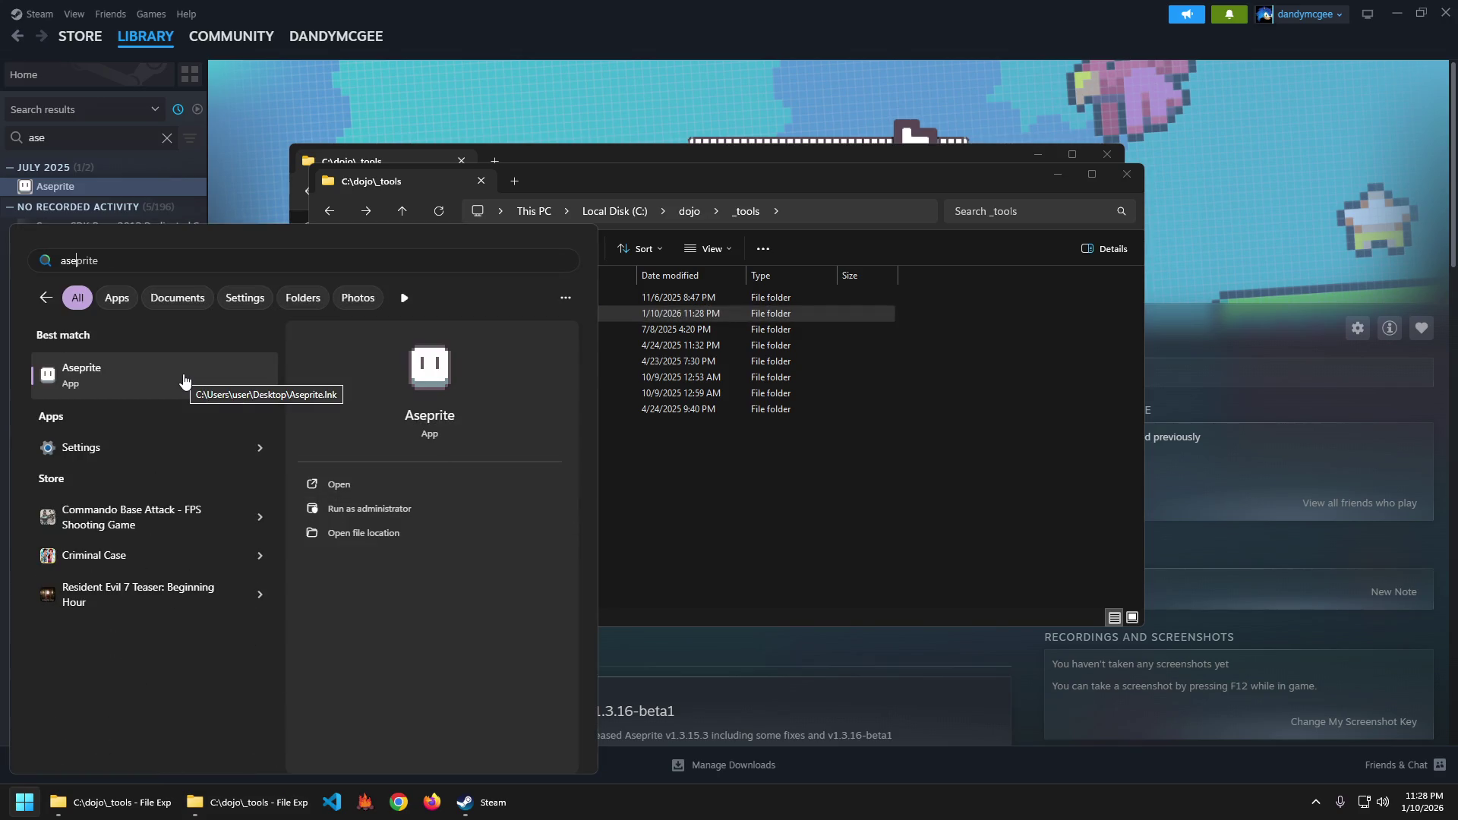
{"action": "left_click", "coordinate": [735, 553]}
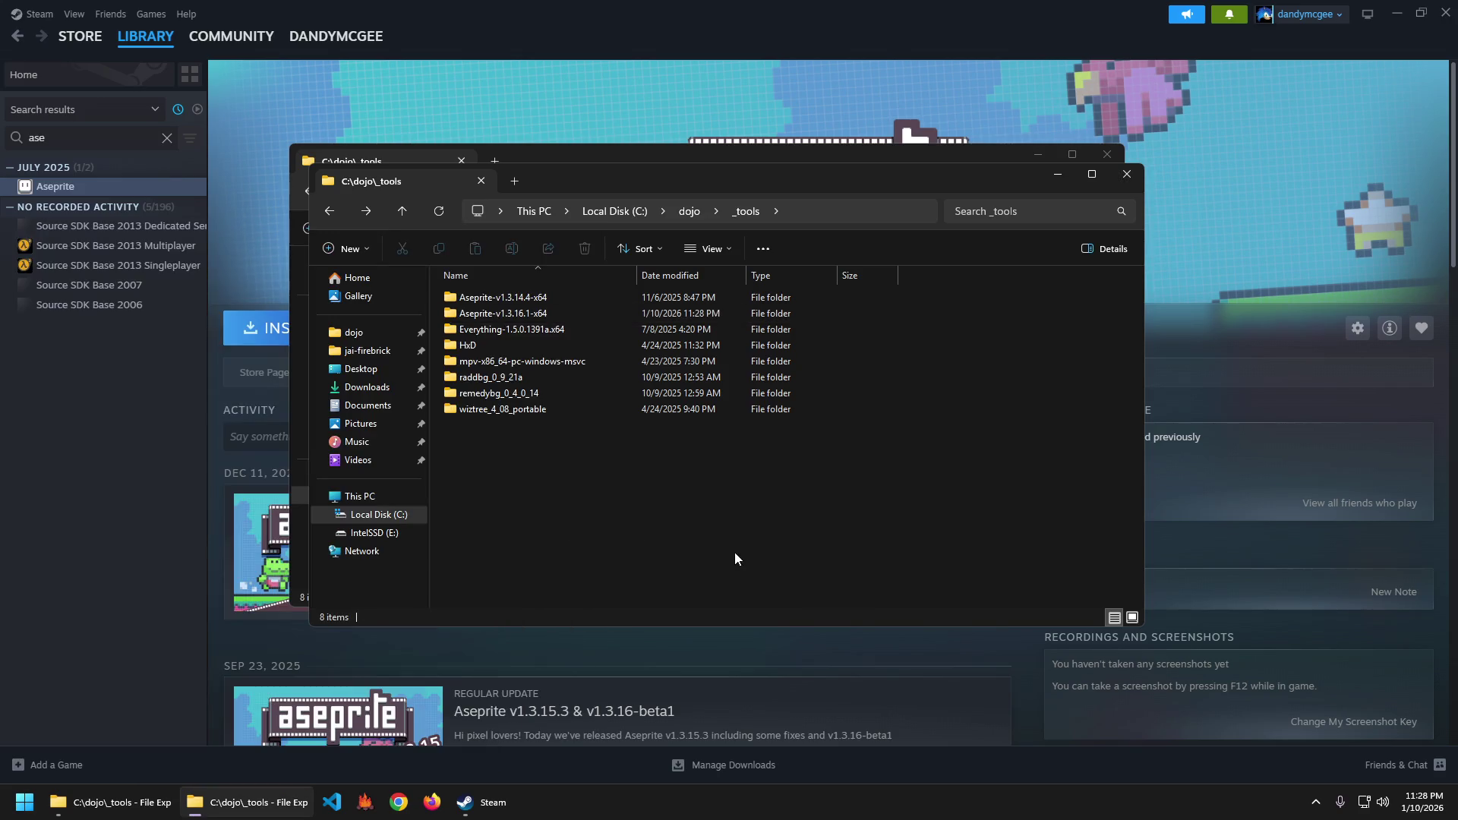
{"action": "double_click", "coordinate": [521, 314]}
{"action": "right_click", "coordinate": [487, 331]}
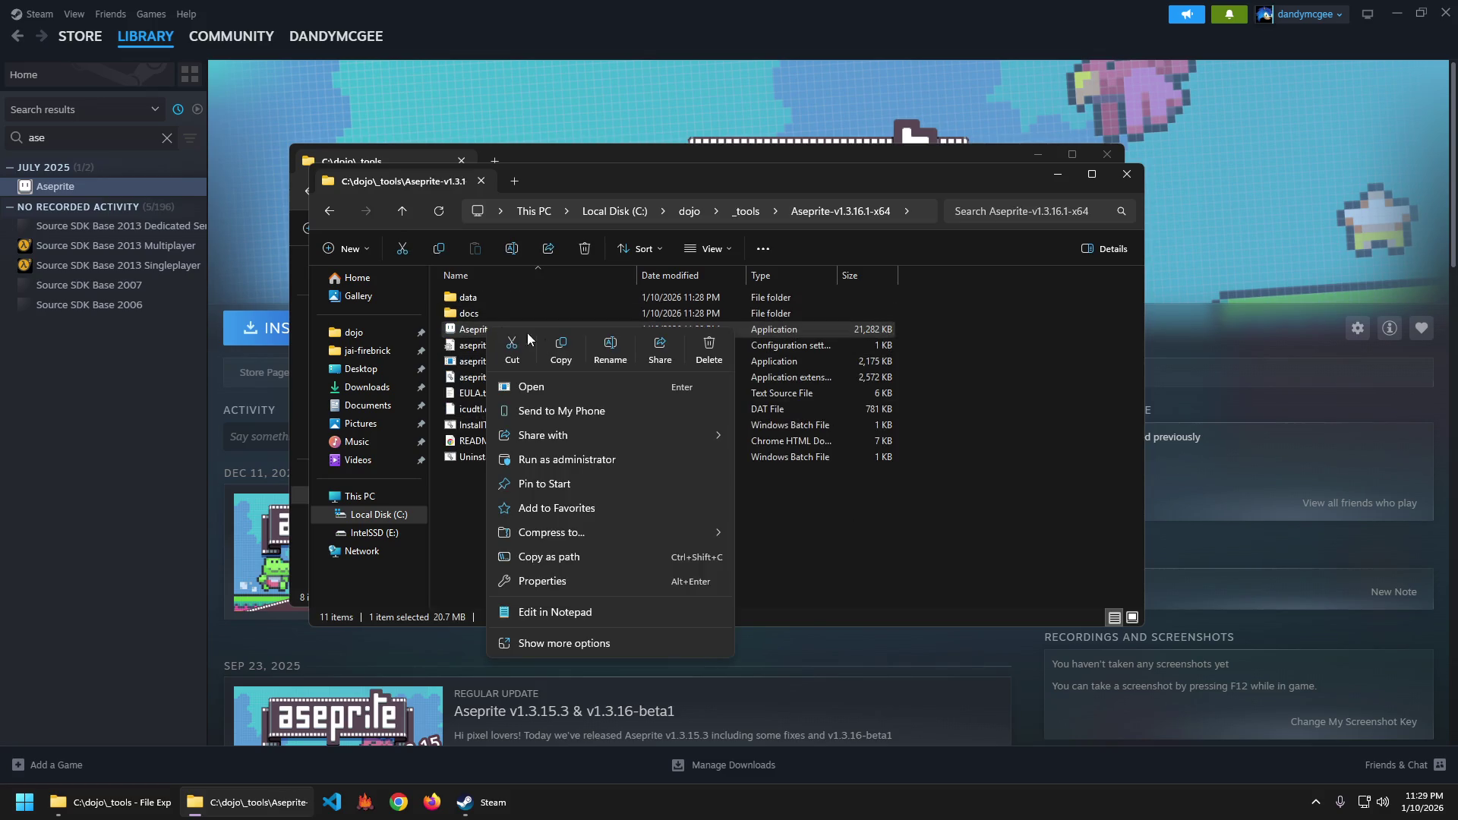
{"action": "left_click", "coordinate": [581, 646]}
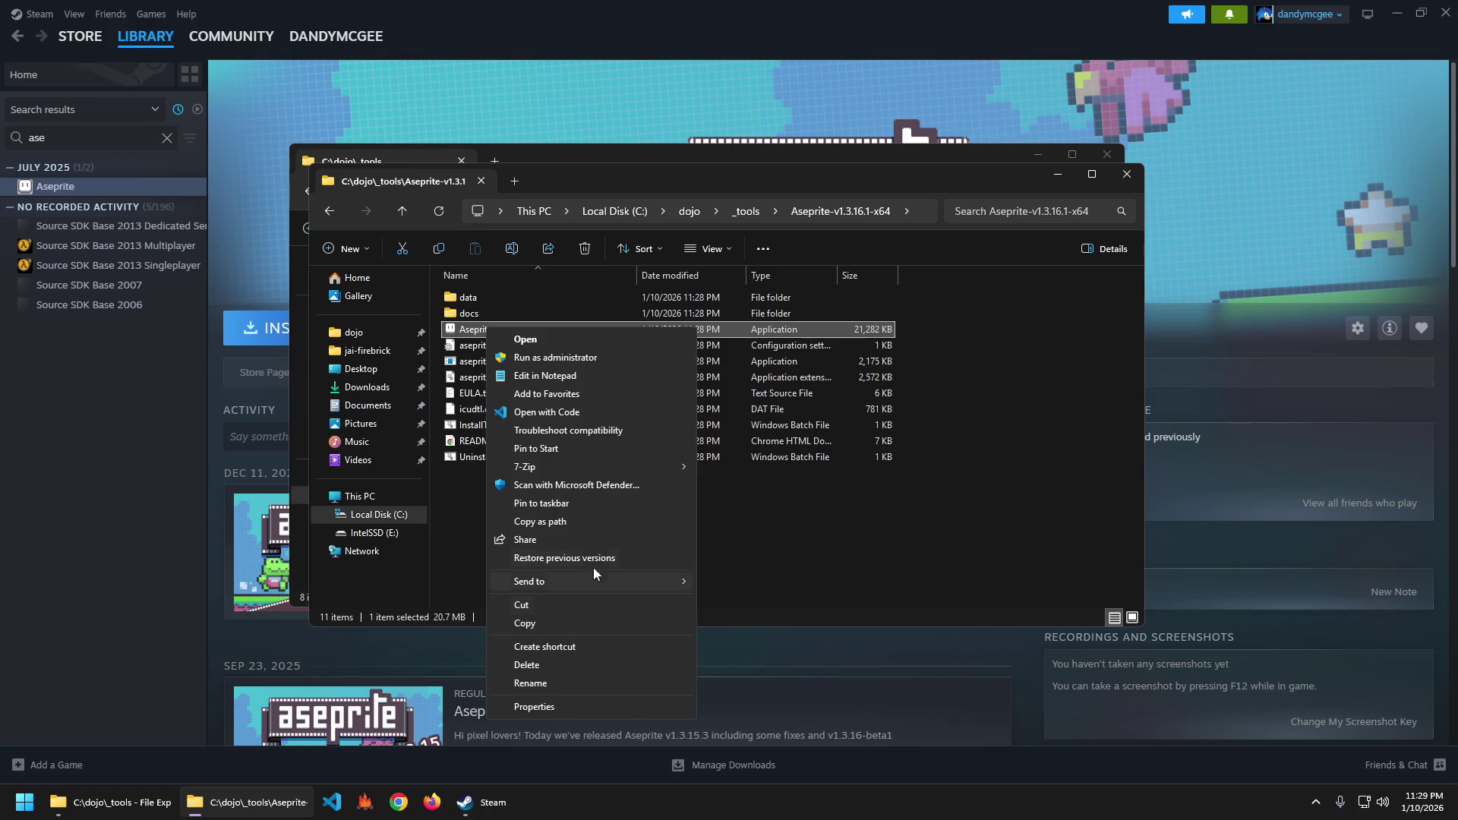
{"action": "mouse_move", "coordinate": [584, 582]}
{"action": "left_click", "coordinate": [751, 619]}
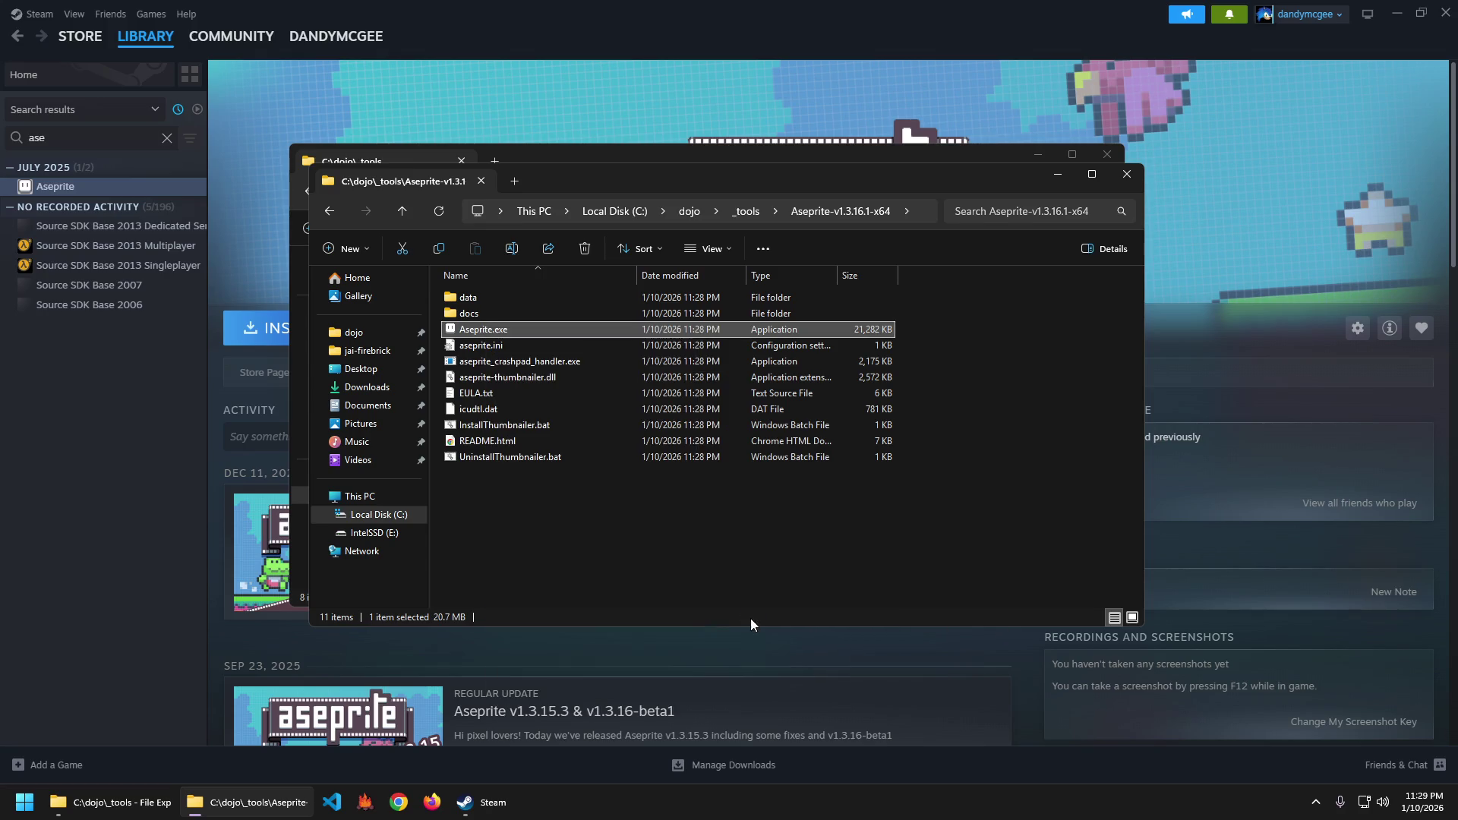
{"action": "left_click", "coordinate": [1121, 177]}
{"action": "left_click", "coordinate": [1118, 153]}
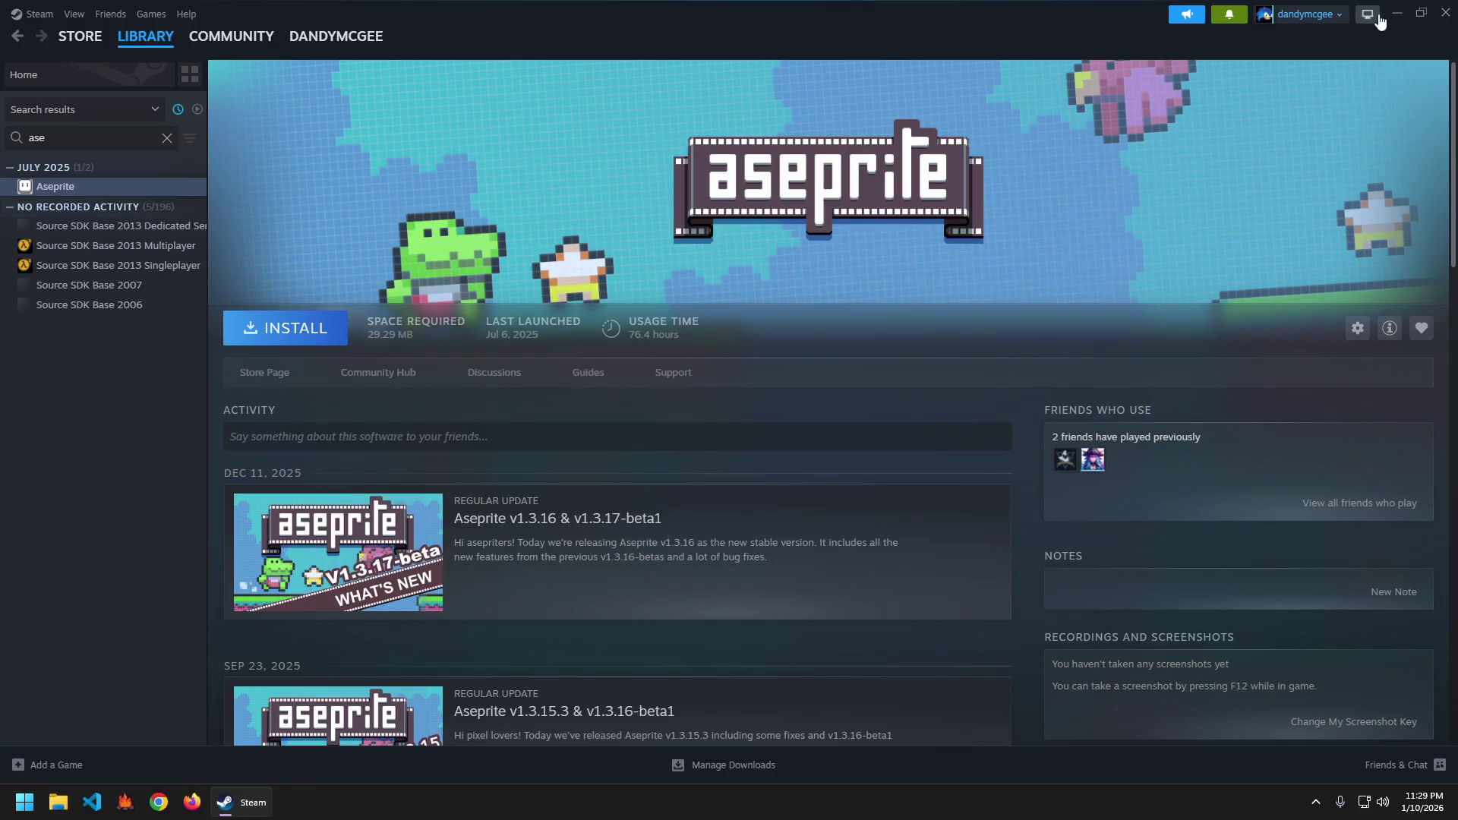
Rename the shortcut to Aseprite, place it below Audacity, and launch it.
{"action": "left_click", "coordinate": [1397, 13]}
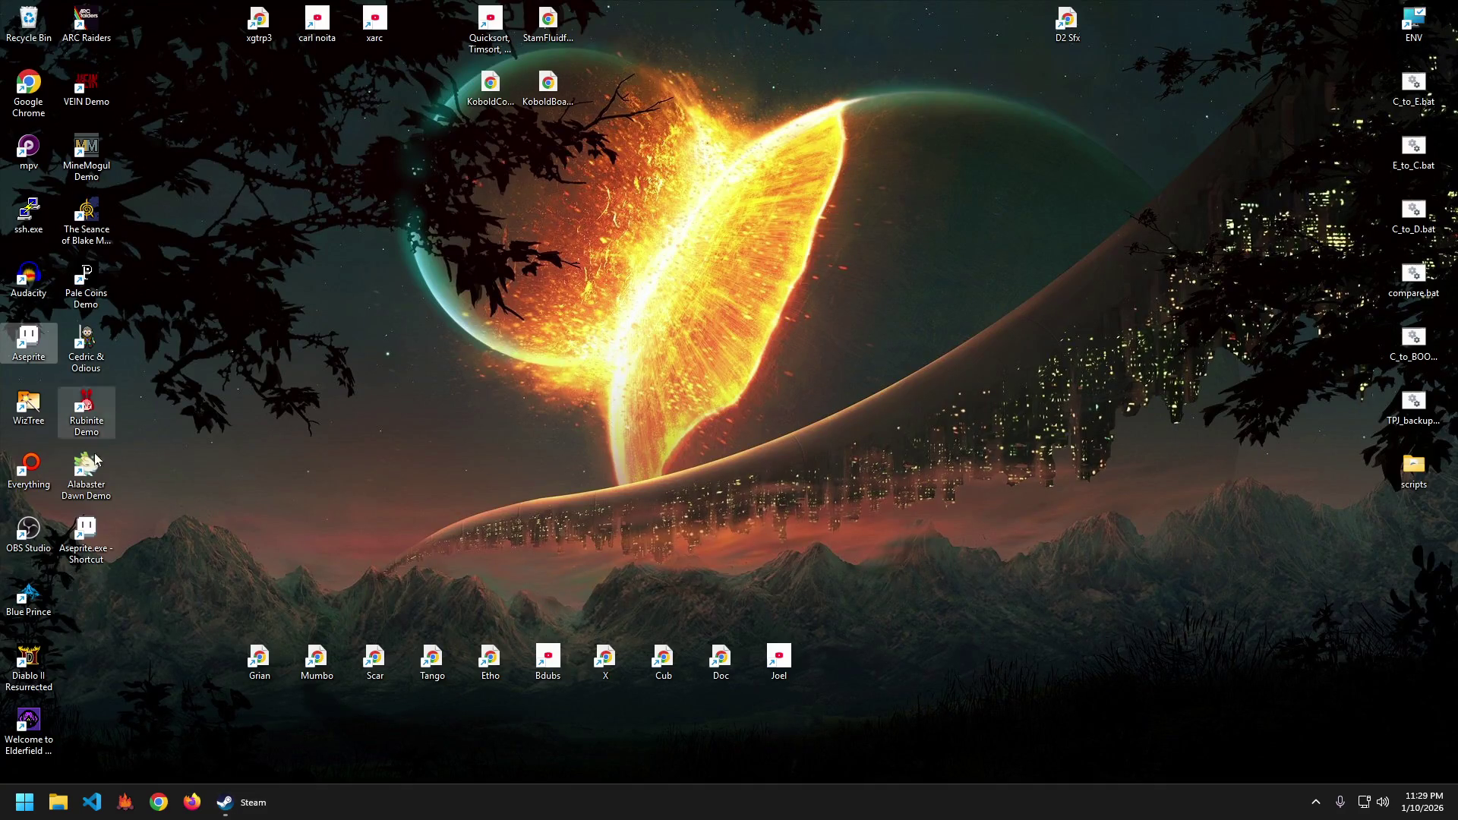
{"action": "mouse_move", "coordinate": [86, 531]}
{"action": "left_mouse_down"}
{"action": "mouse_move", "coordinate": [31, 375]}
{"action": "mouse_move", "coordinate": [34, 345]}
{"action": "left_mouse_up"}
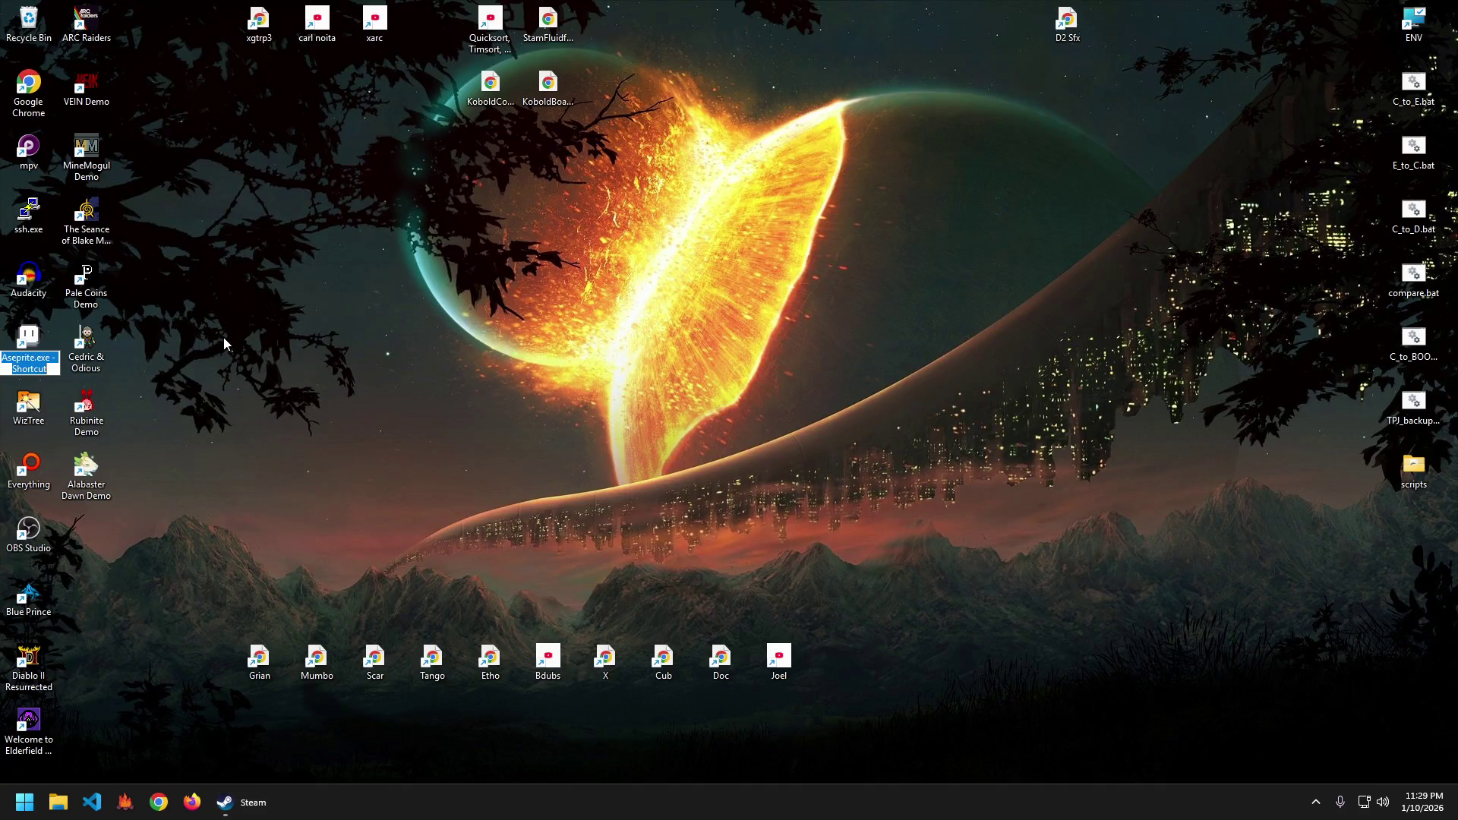
{"action": "key", "text": "F2"}
{"action": "key", "text": "End"}
{"action": "key", "text": "BackSpace"}
{"action": "key", "text": "BackSpace"}
{"action": "key", "text": "BackSpace"}
{"action": "key", "text": "Return"}
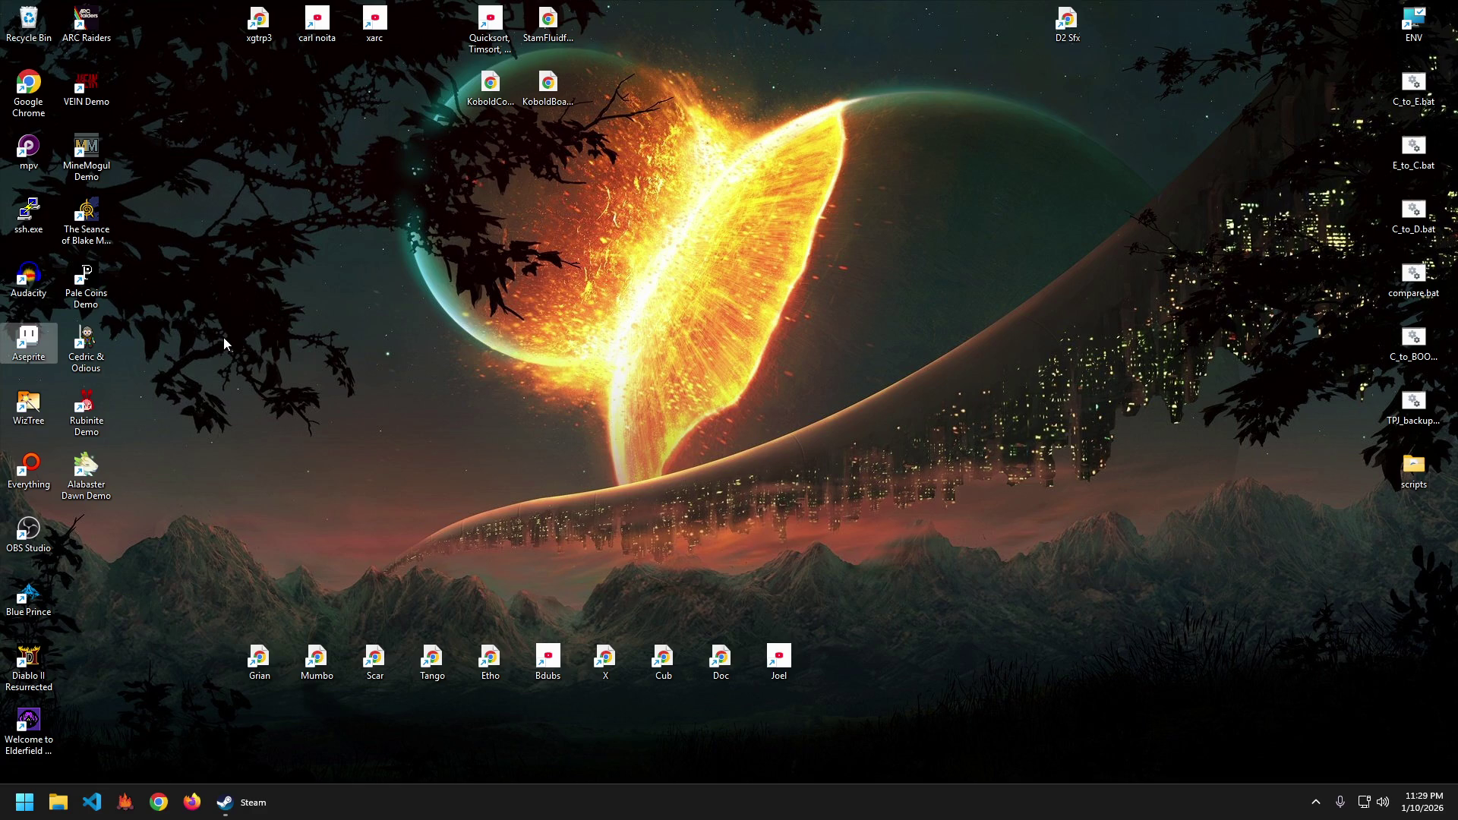
{"action": "key", "text": "Return"}
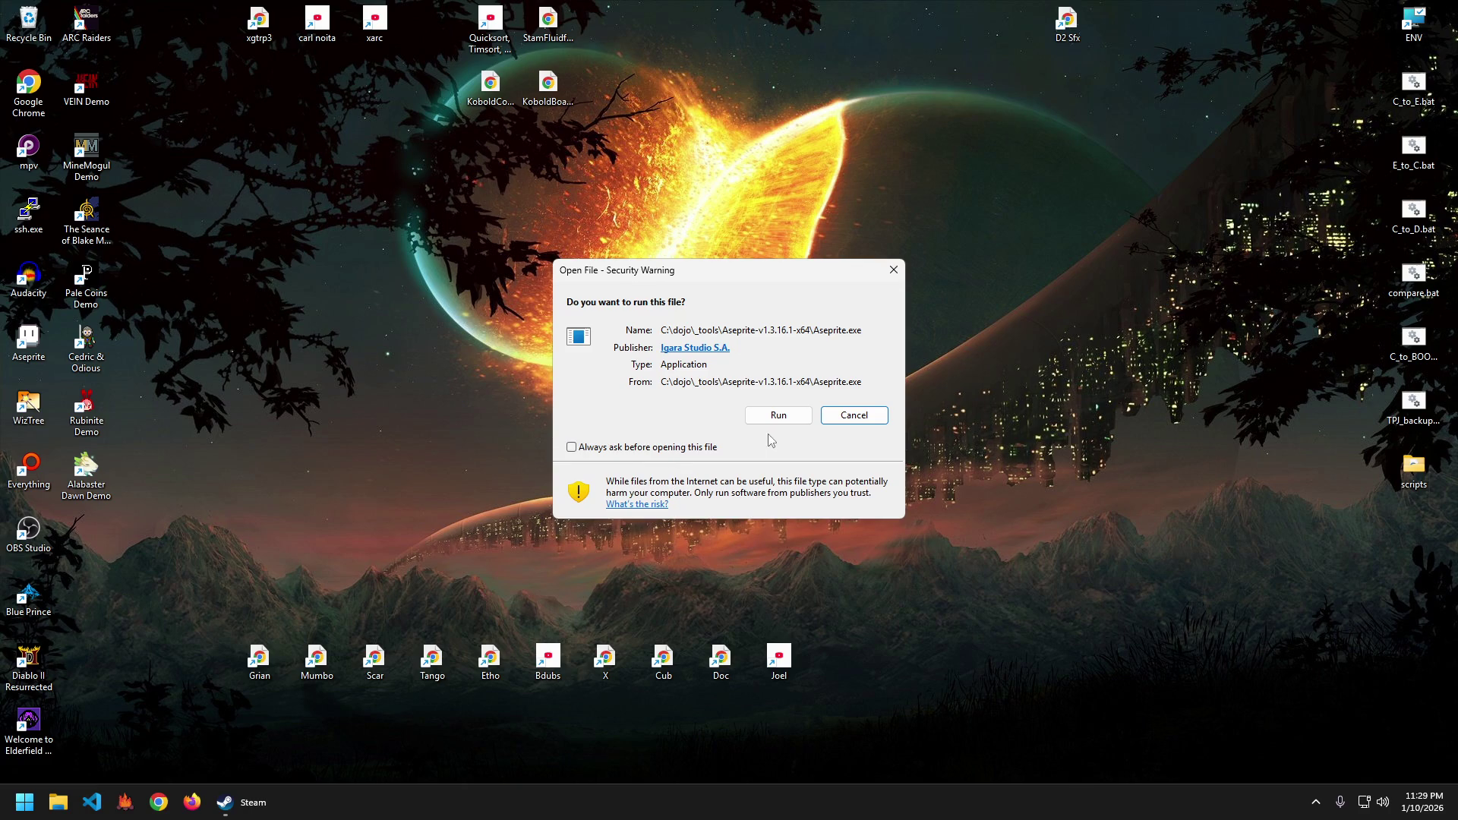
{"action": "left_click", "coordinate": [778, 415]}
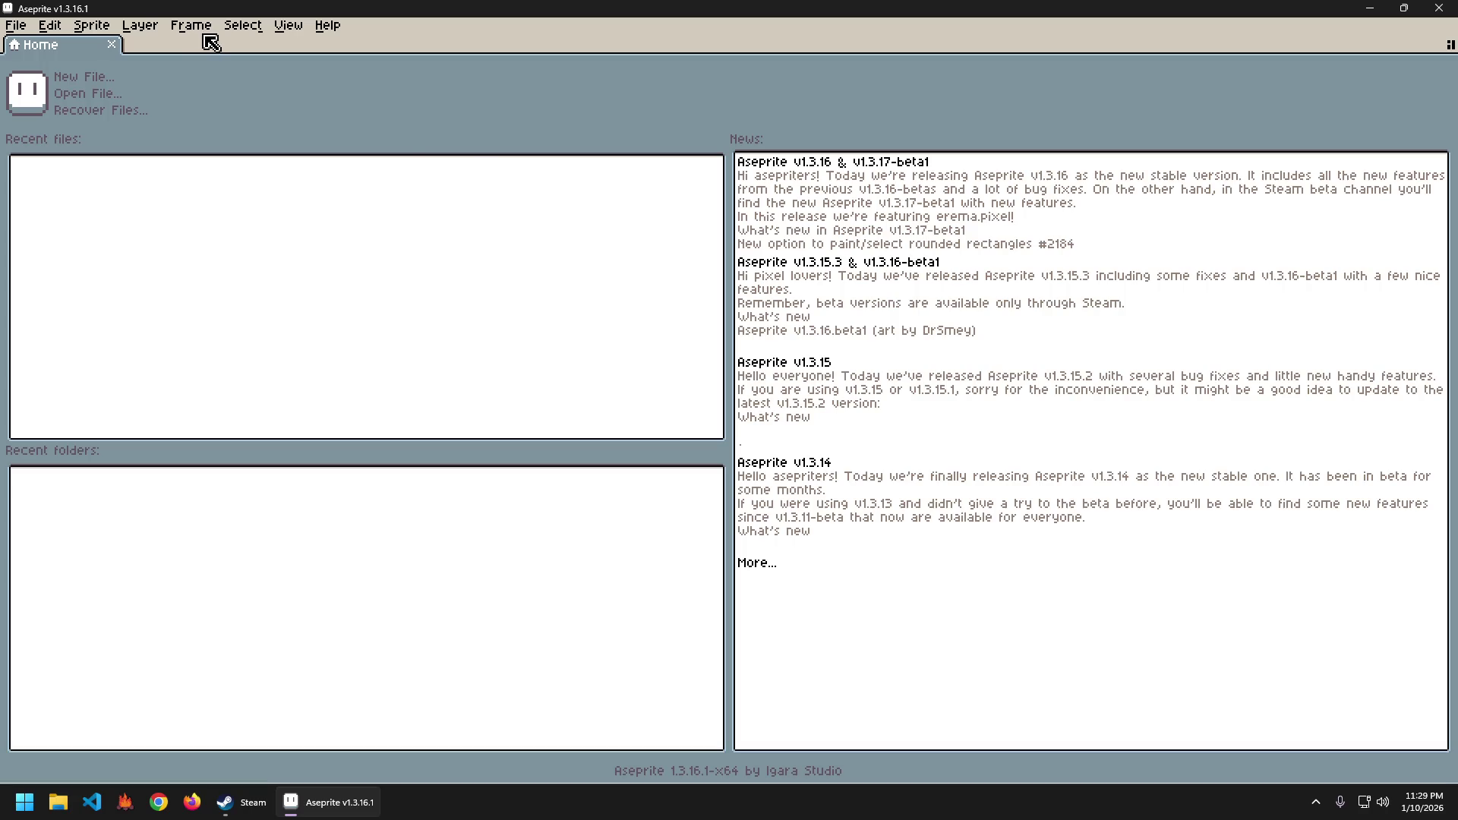
Open zack-sheet.ase from the assets-src folder, inspect it, and close it.
{"action": "left_click", "coordinate": [101, 100]}
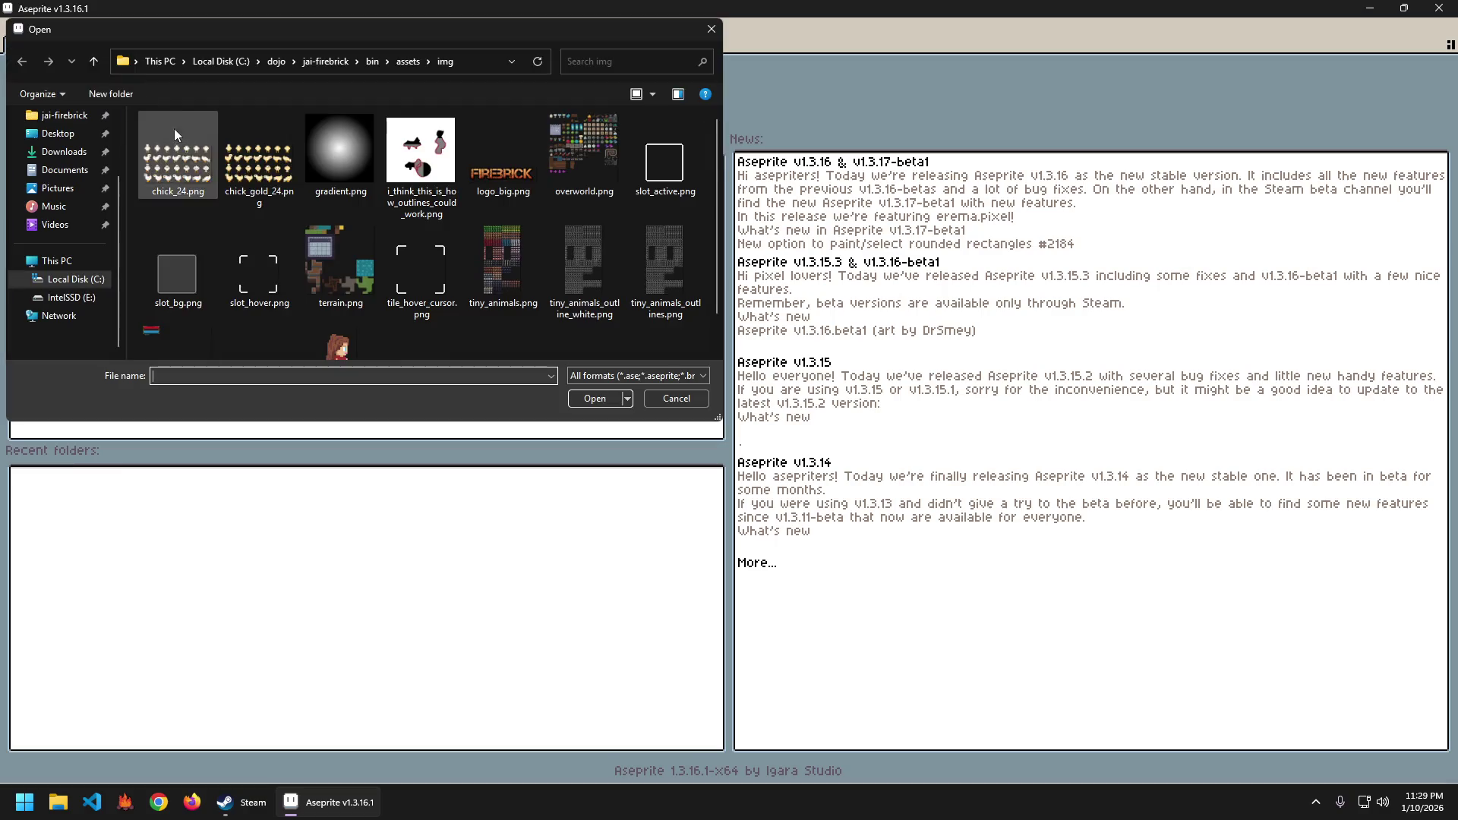
{"action": "left_click", "coordinate": [372, 60]}
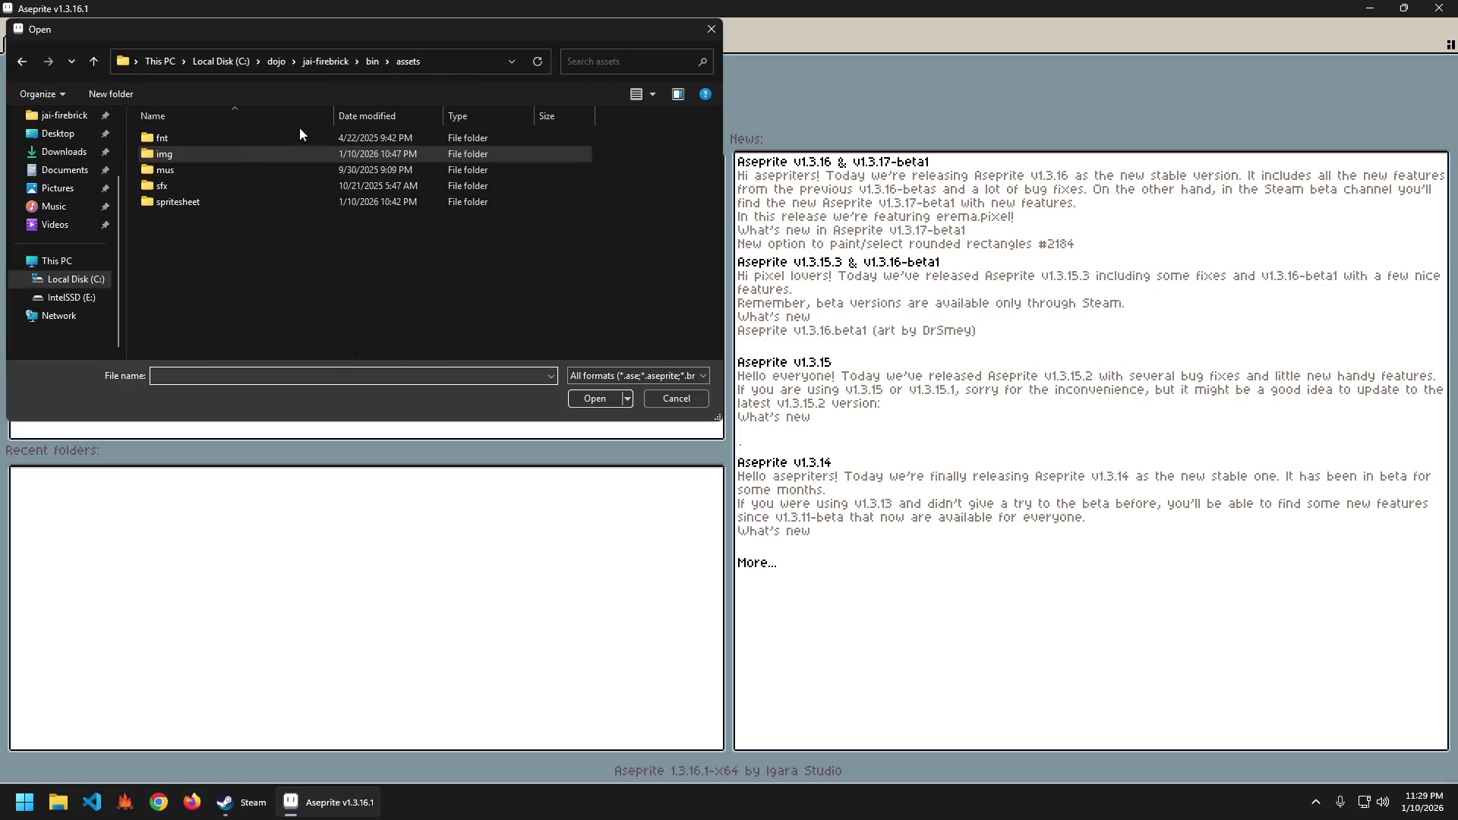
{"action": "double_click", "coordinate": [186, 159]}
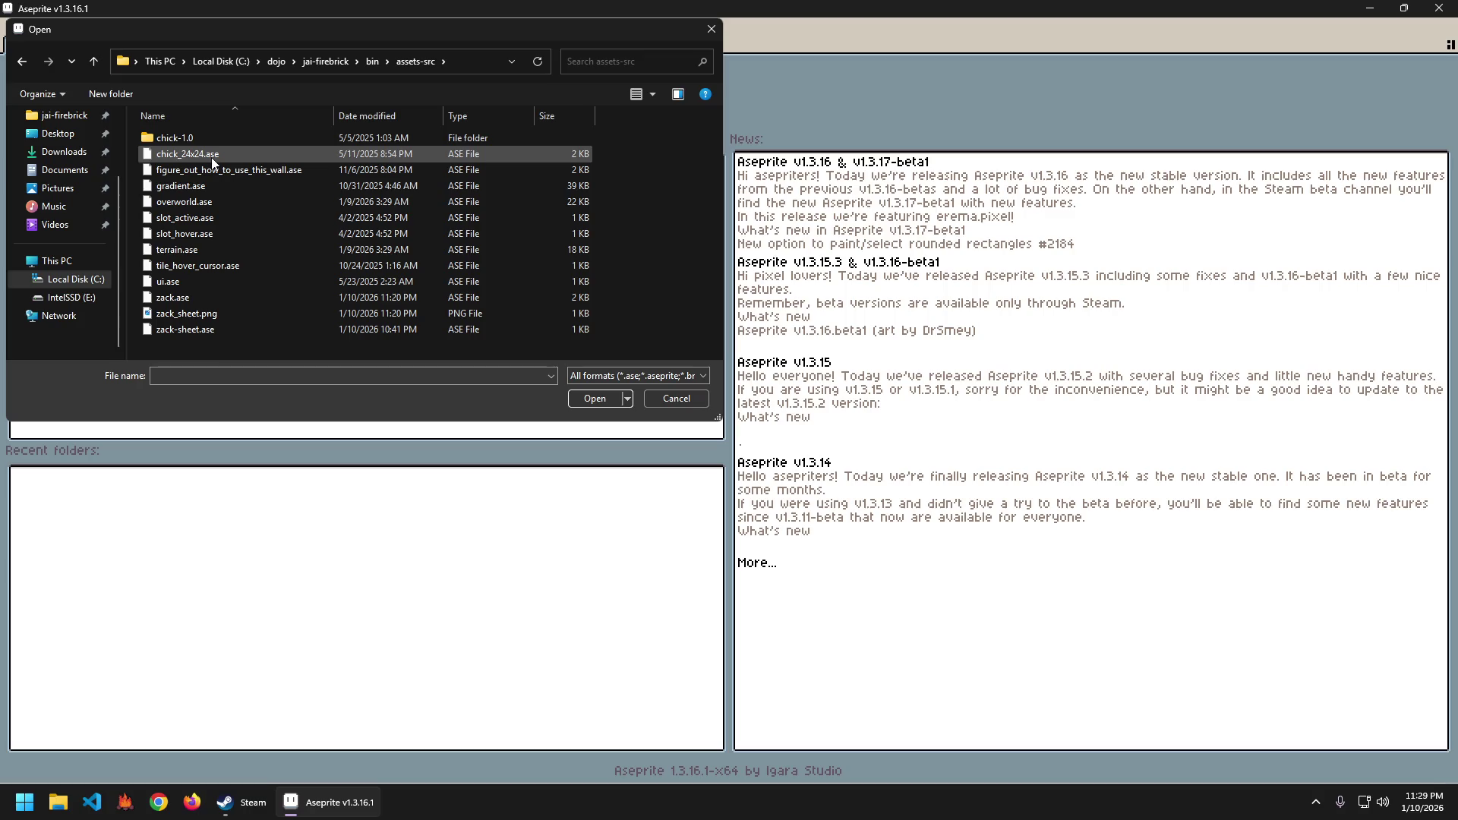
{"action": "left_click", "coordinate": [186, 329]}
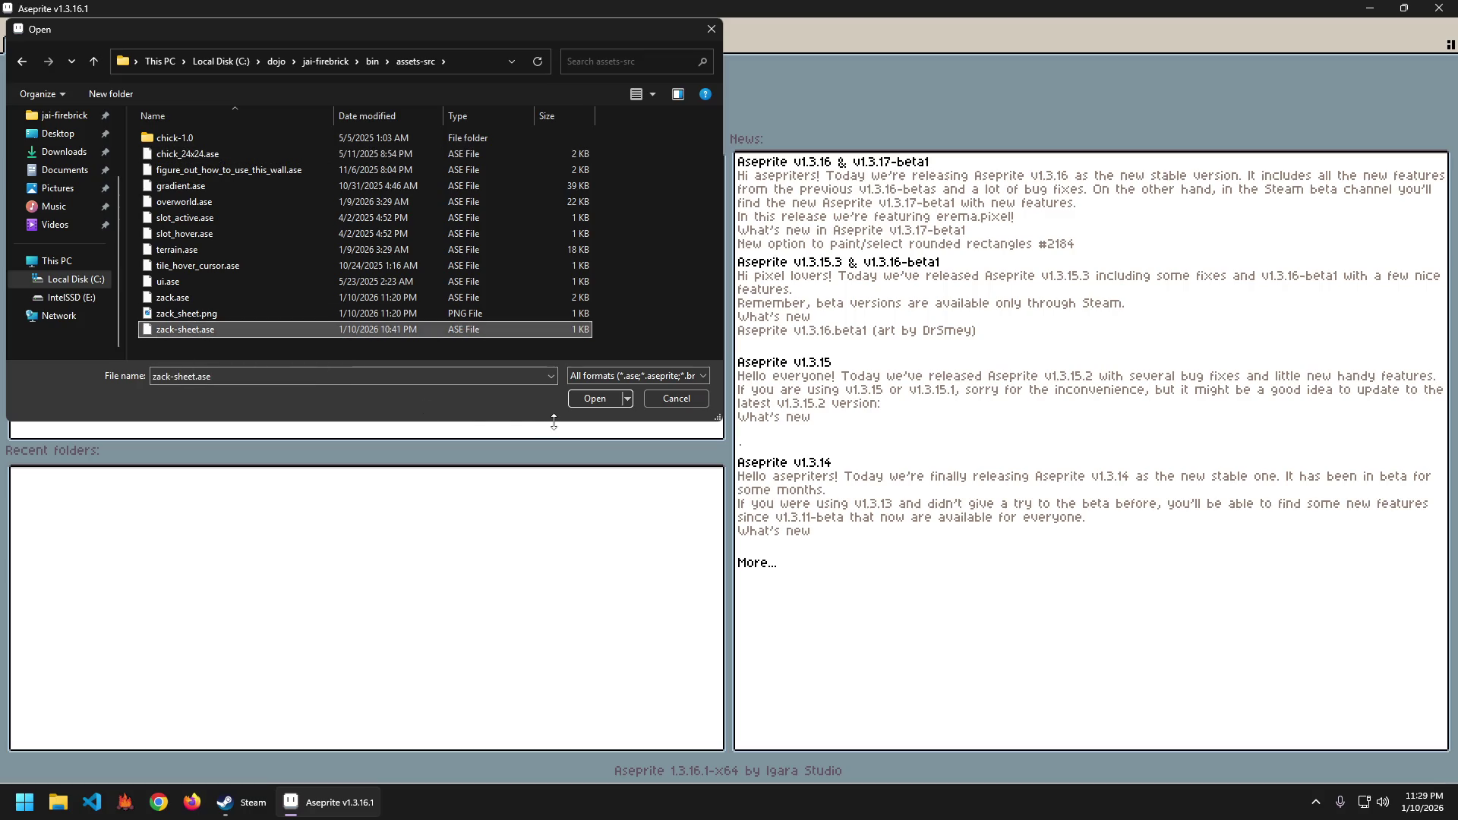
{"action": "left_click", "coordinate": [595, 399]}
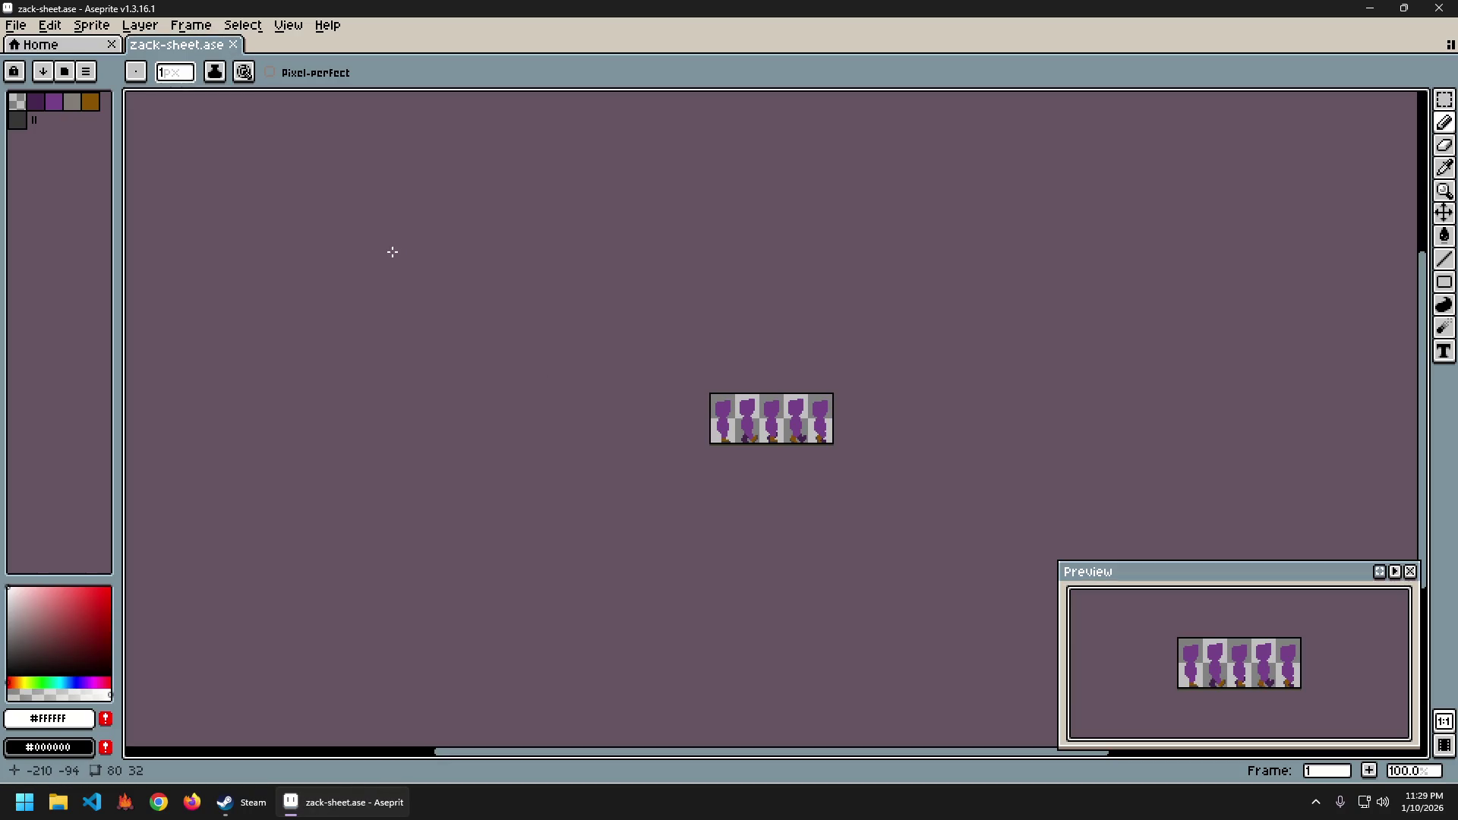
{"action": "scroll", "coordinate": [589, 381], "scroll_direction": "up", "scroll_amount": 3}
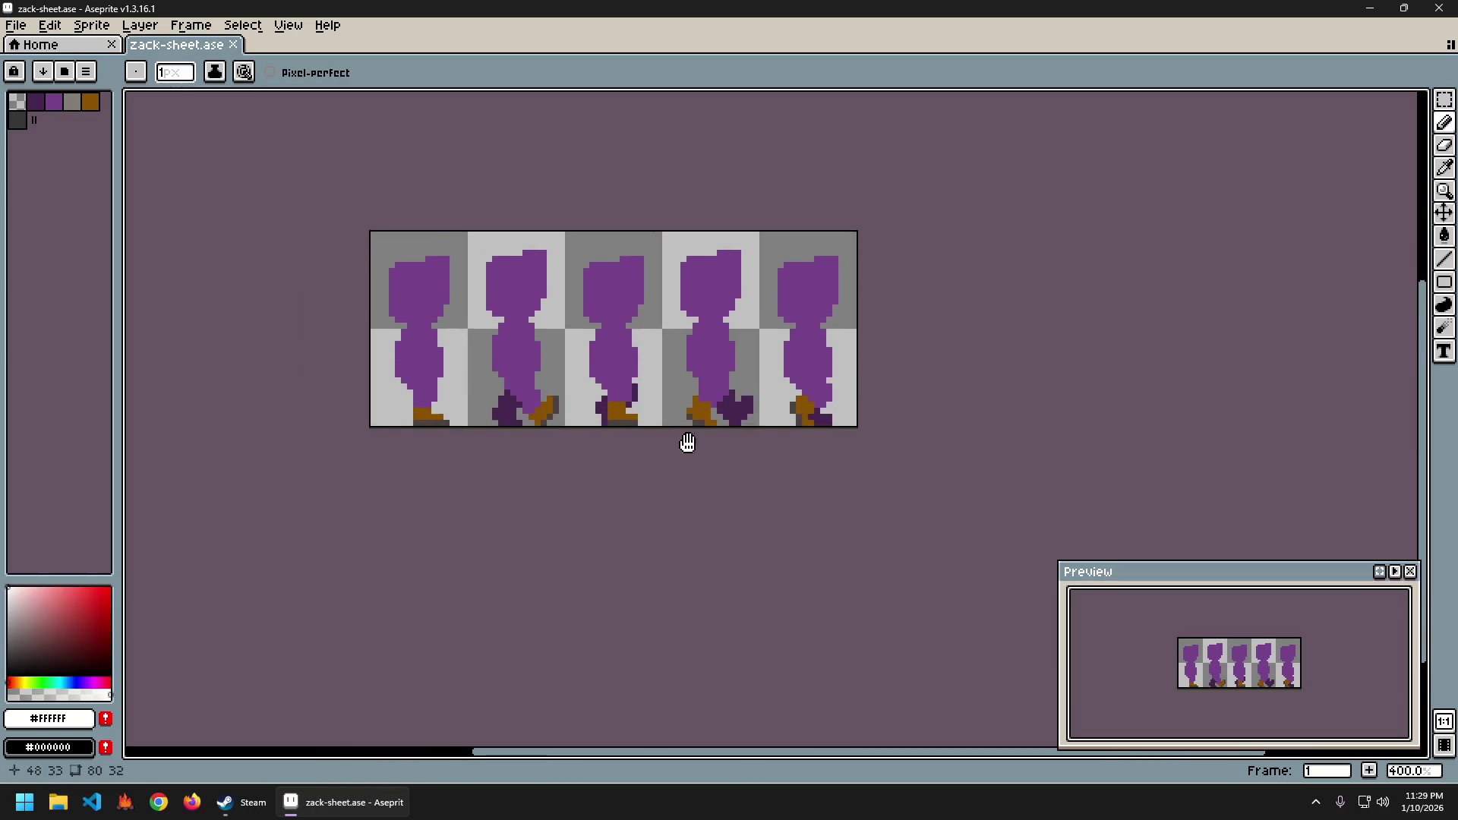
{"action": "middle_click", "coordinate": [178, 44]}
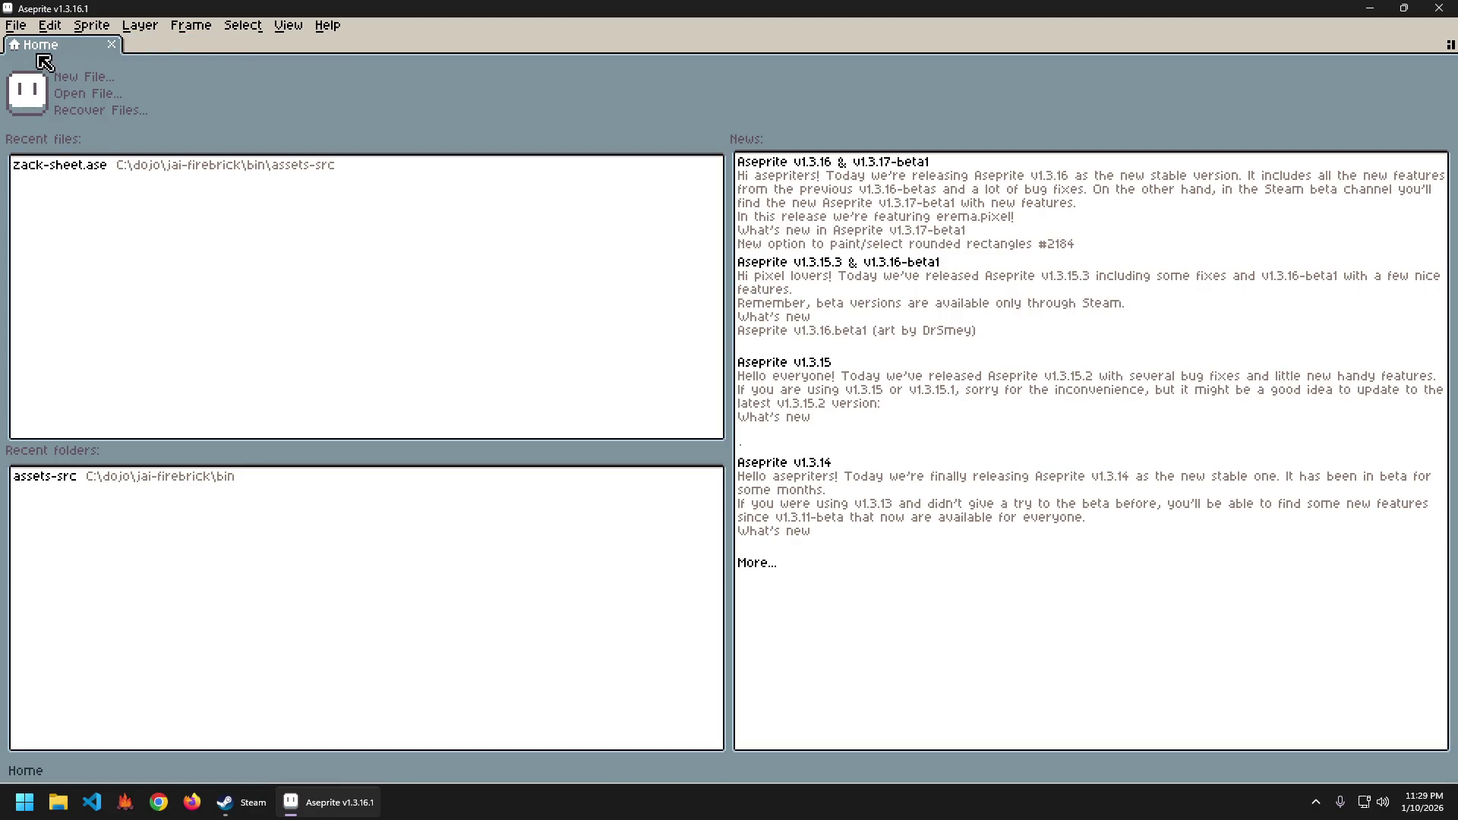
Open zack.ase from assets-src.
{"action": "left_click", "coordinate": [15, 25]}
{"action": "left_click", "coordinate": [61, 64]}
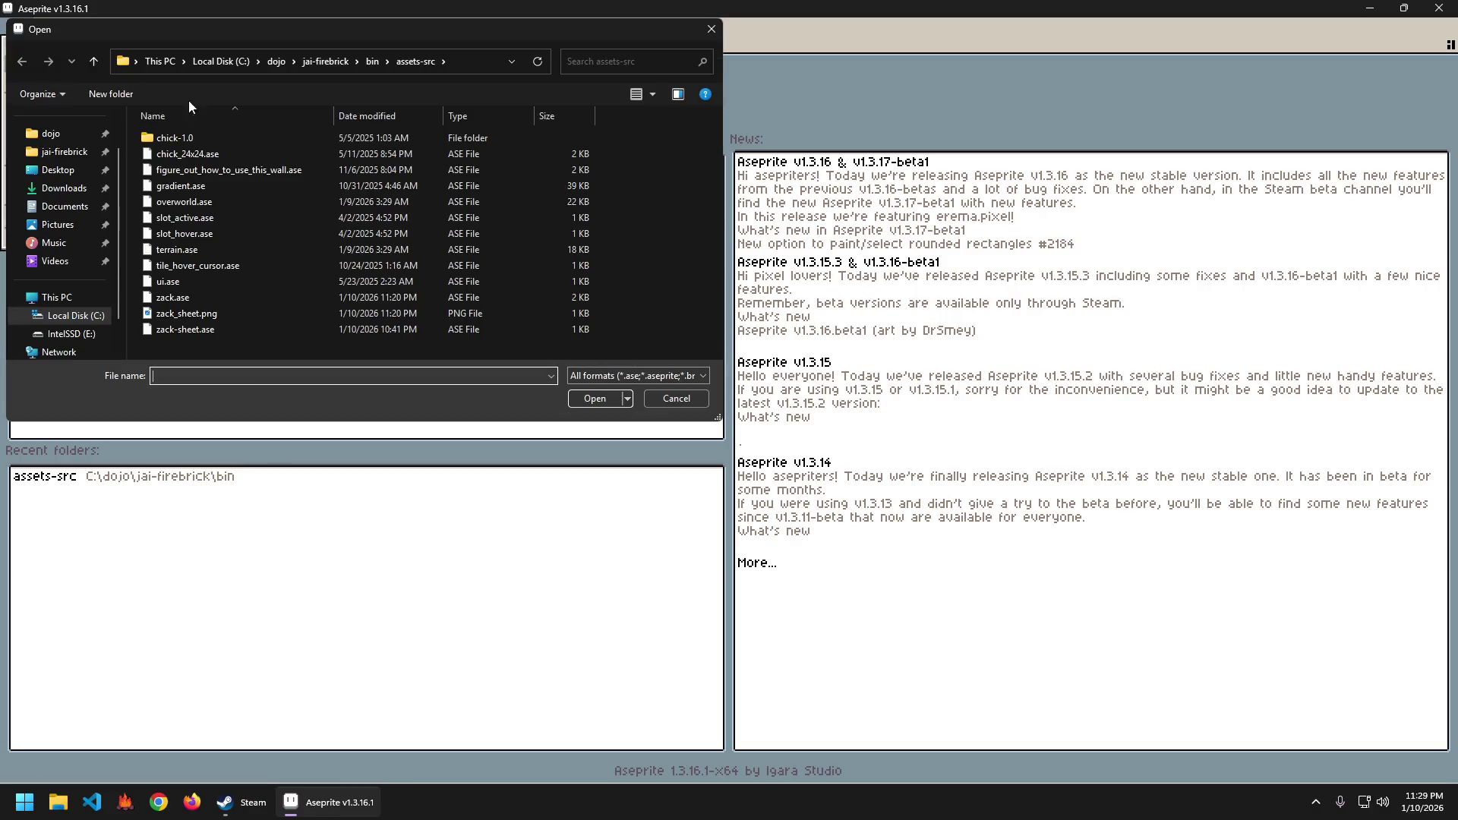
{"action": "double_click", "coordinate": [193, 297]}
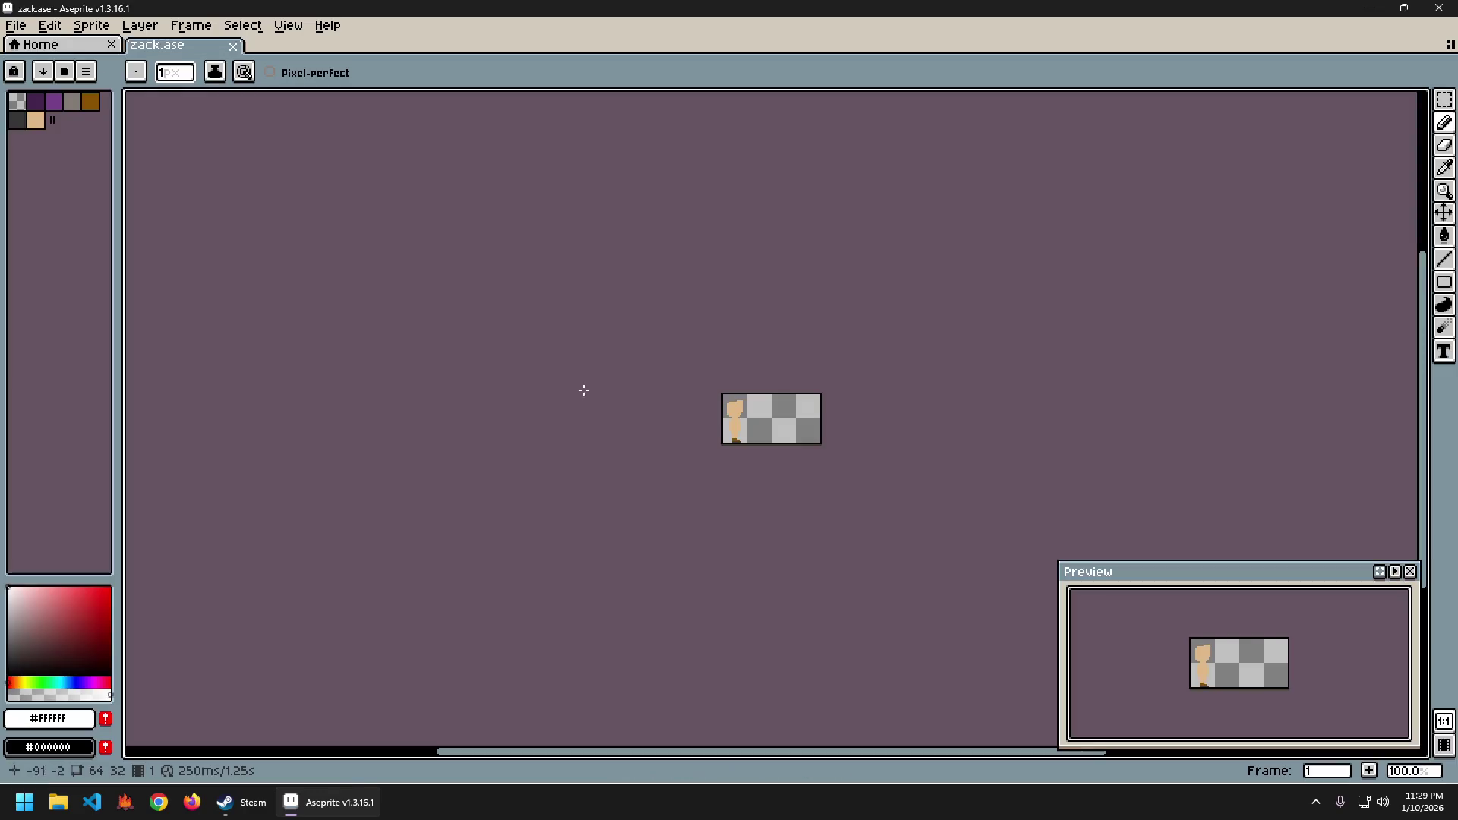
Review zack's export settings and the Export Sprite Sheet layout, sprite and border options.
{"action": "key", "text": "ctrl+shift+e"}
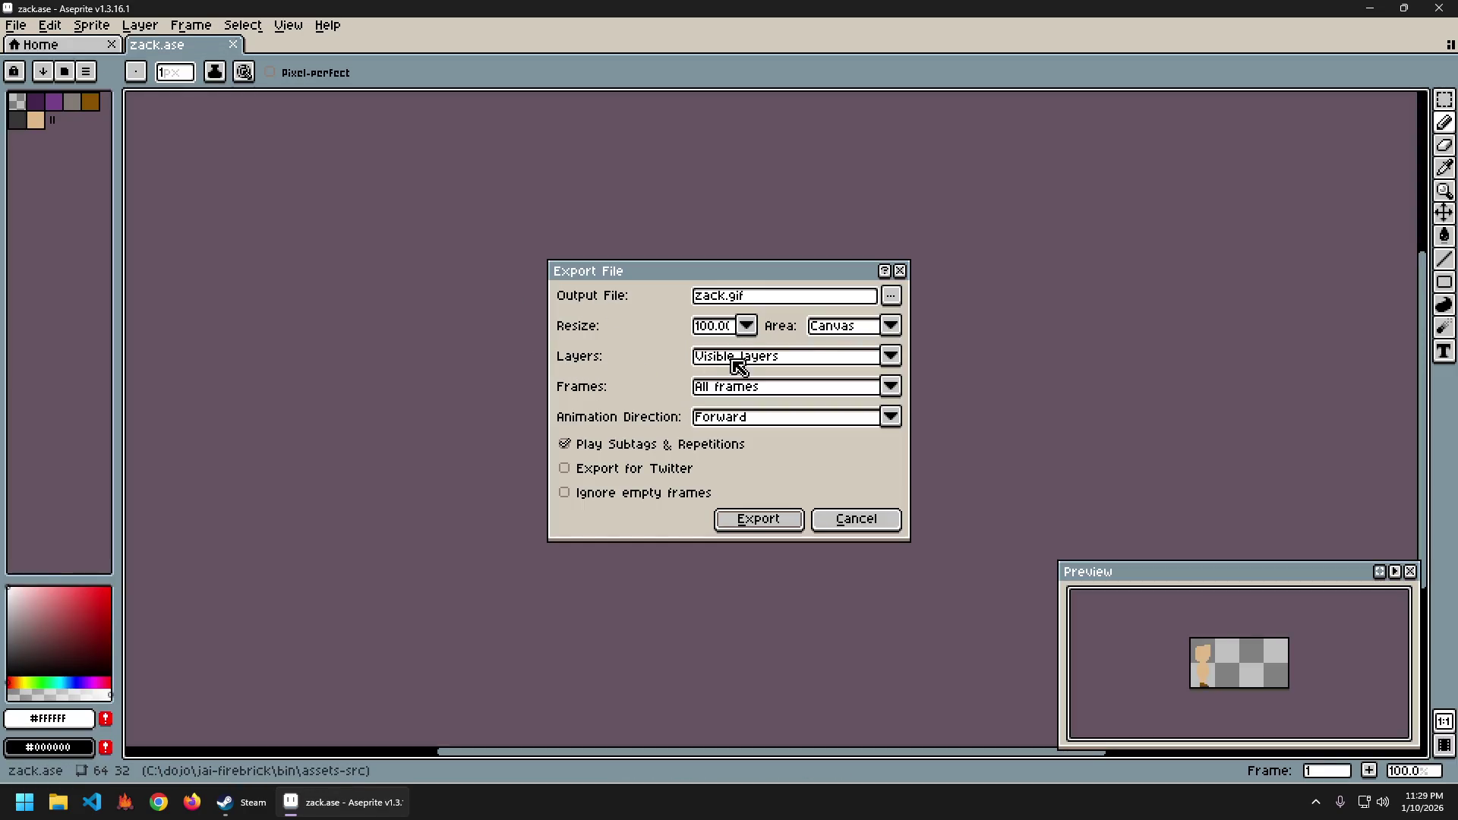
{"action": "key", "text": "Return"}
{"action": "key", "text": "ctrl+e"}
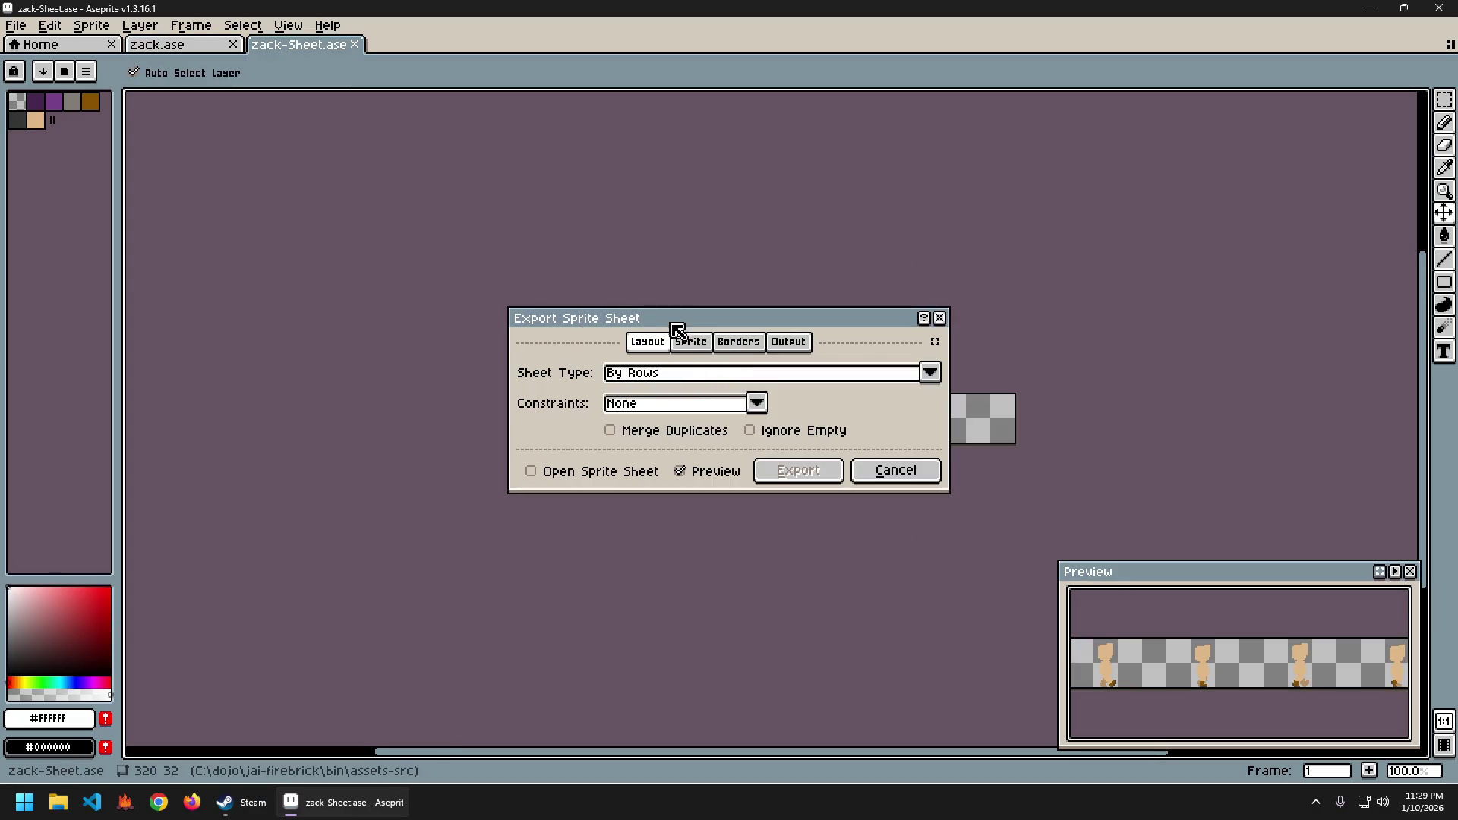
{"action": "left_click", "coordinate": [788, 343]}
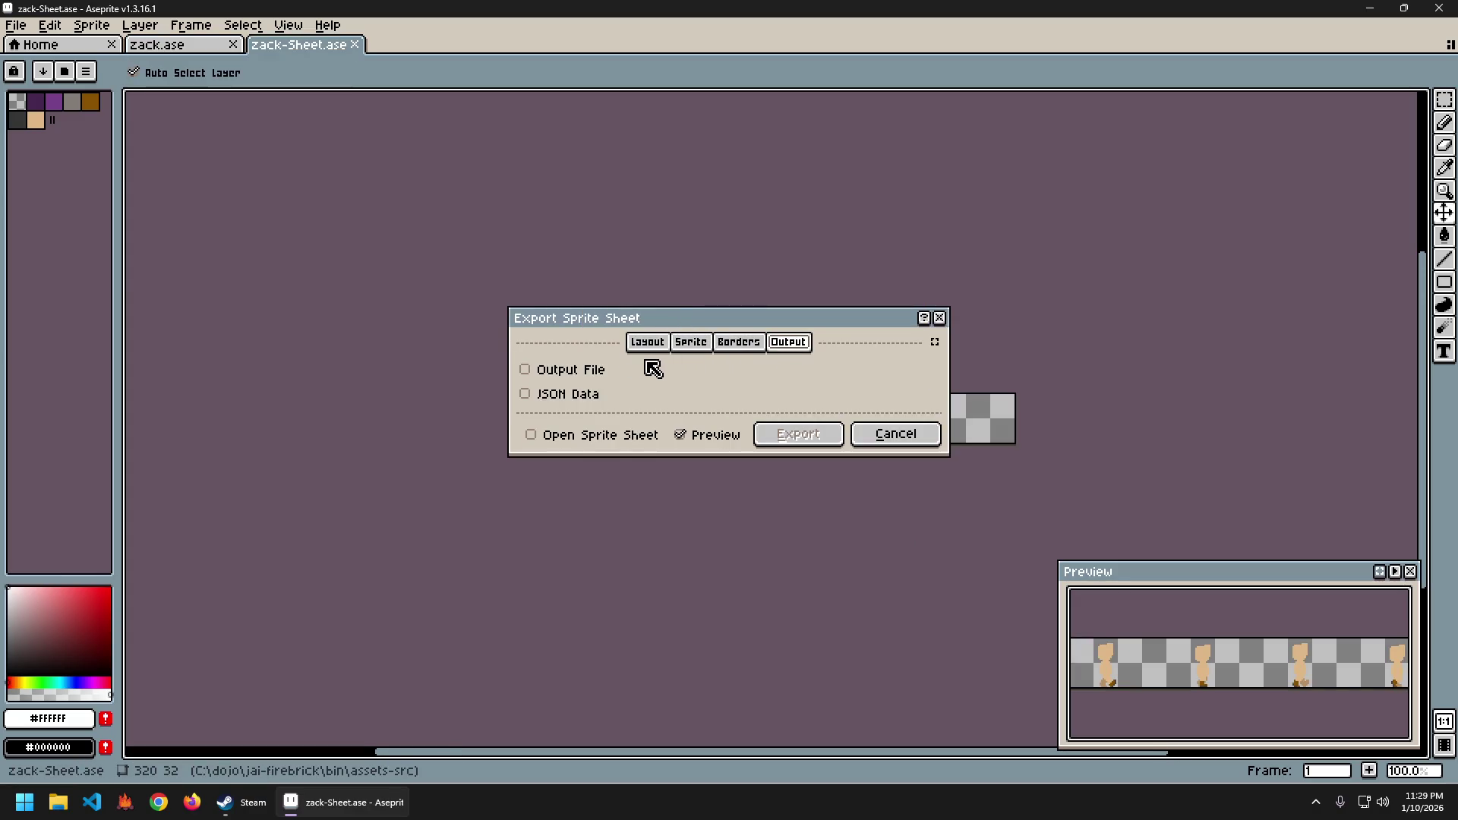
{"action": "left_click", "coordinate": [689, 346]}
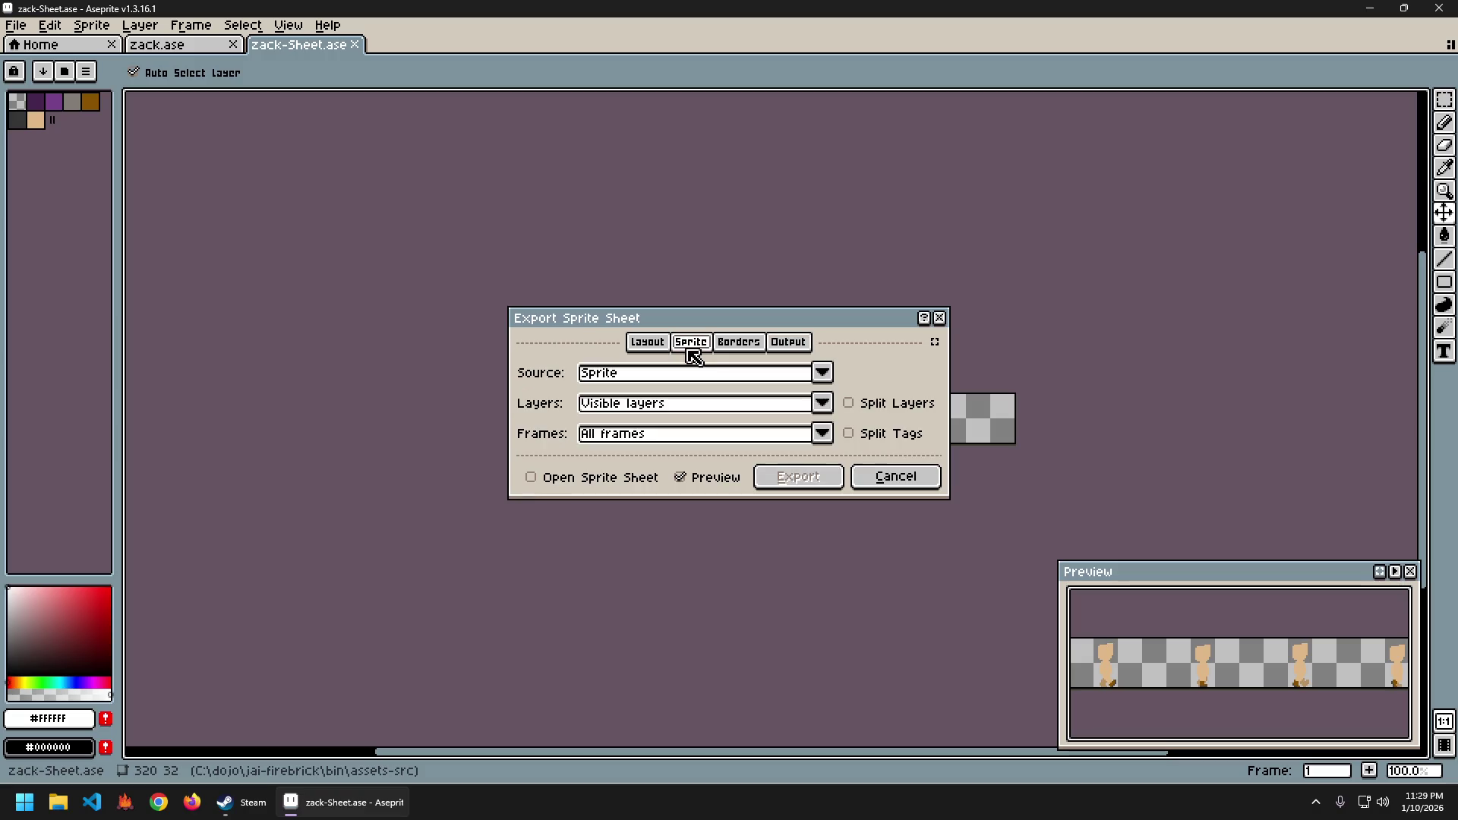
{"action": "left_click", "coordinate": [738, 343]}
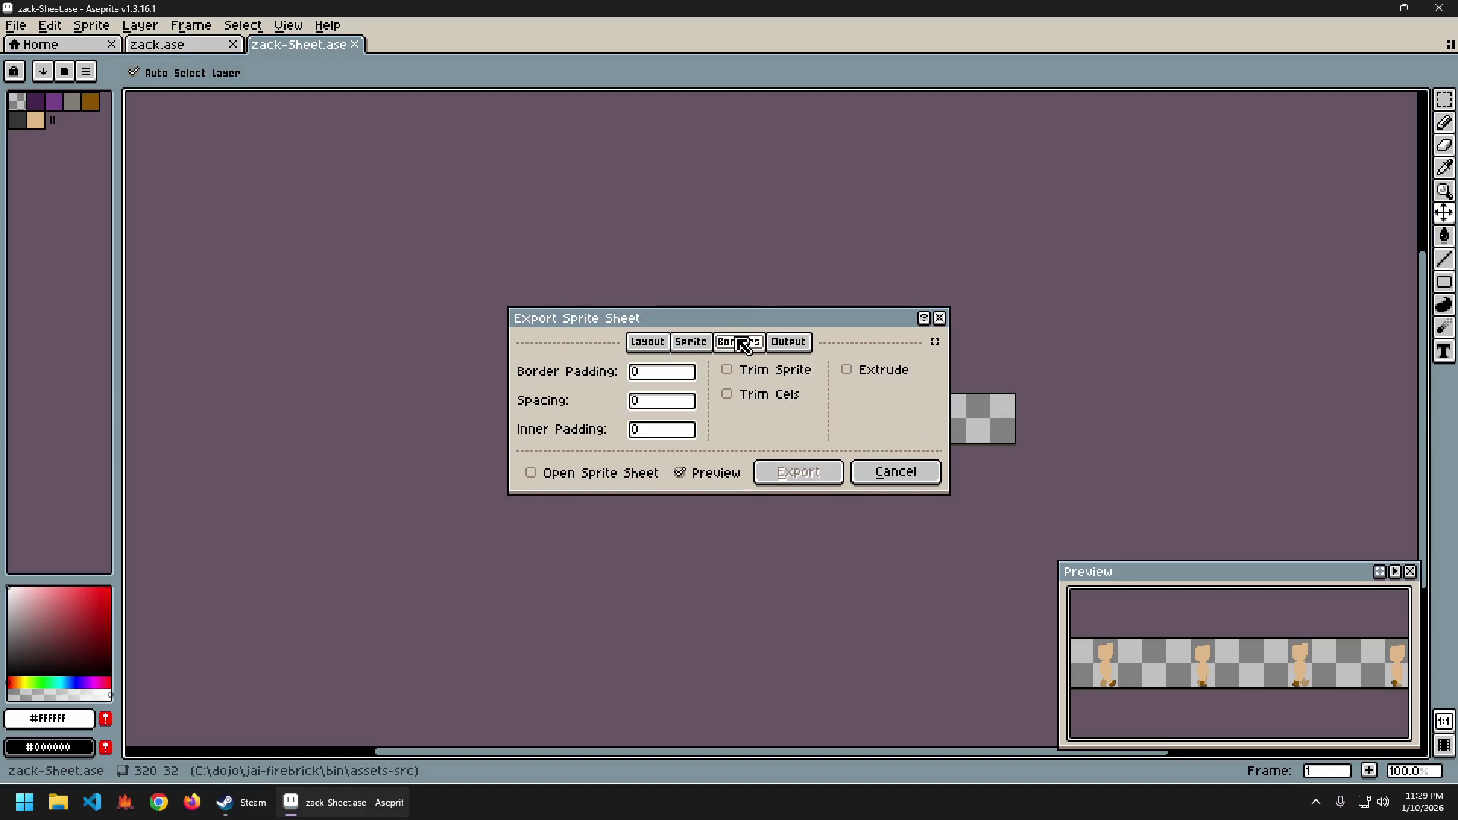
{"action": "left_click_drag", "start_coordinate": [797, 331], "coordinate": [605, 282]}
Try trim by grid cell and image output, then cancel the export and close zack-Sheet.ase.
{"action": "left_click_drag", "start_coordinate": [654, 179], "coordinate": [696, 204]}
{"action": "left_click", "coordinate": [675, 242]}
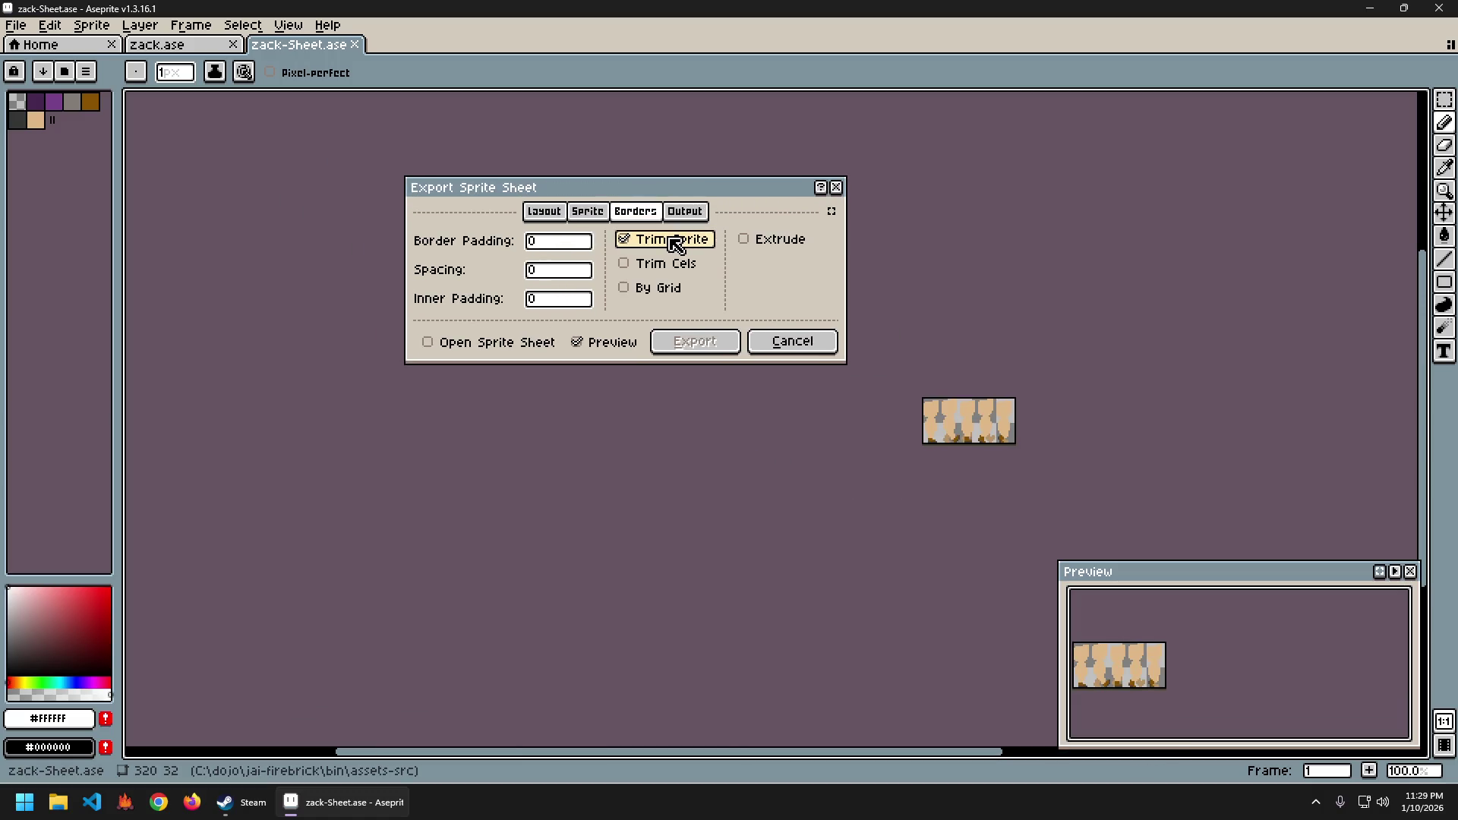
{"action": "left_click", "coordinate": [662, 288]}
{"action": "left_click_drag", "start_coordinate": [702, 199], "coordinate": [768, 219]}
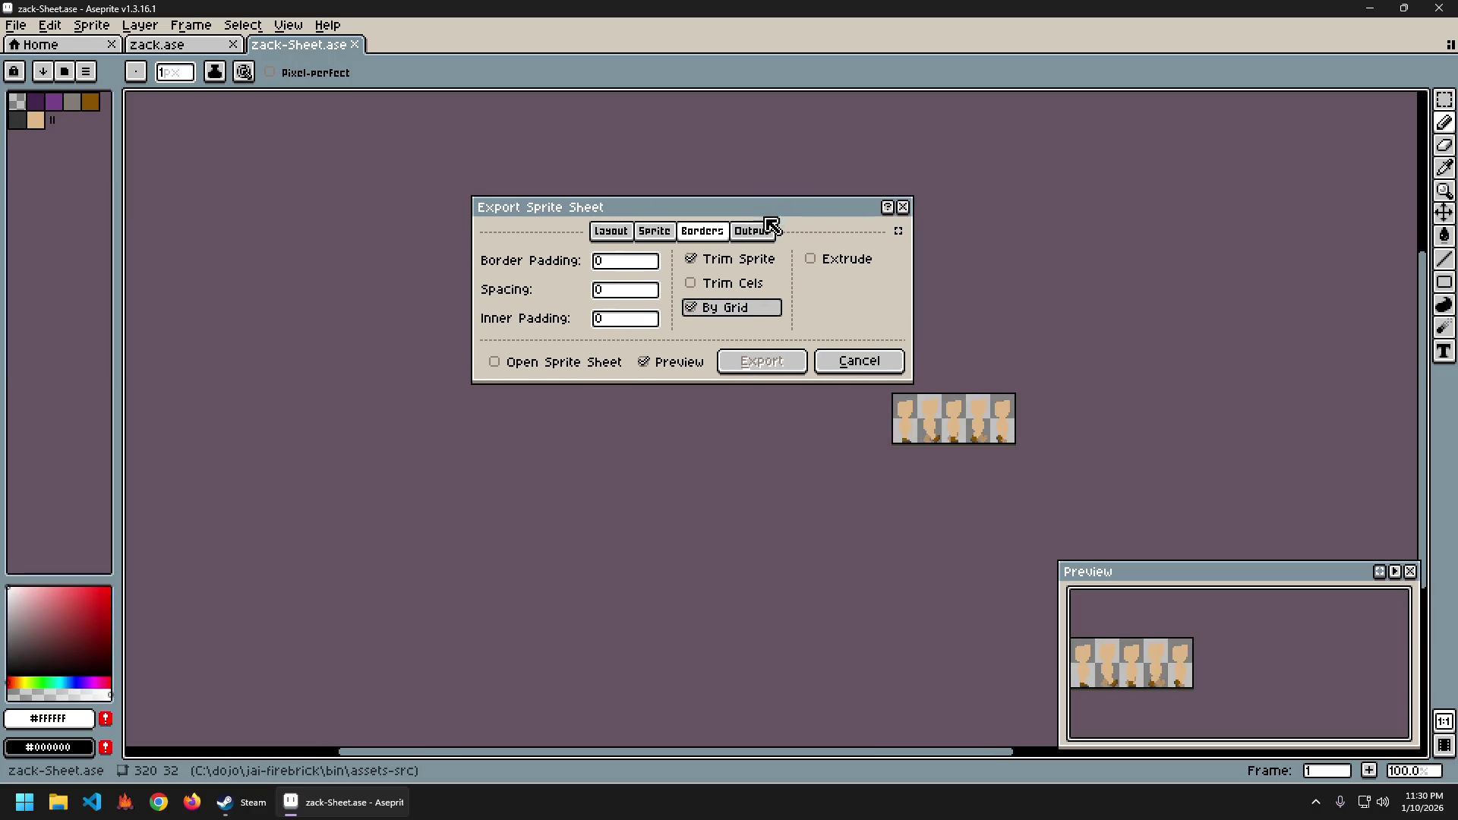
{"action": "left_click", "coordinate": [768, 228]}
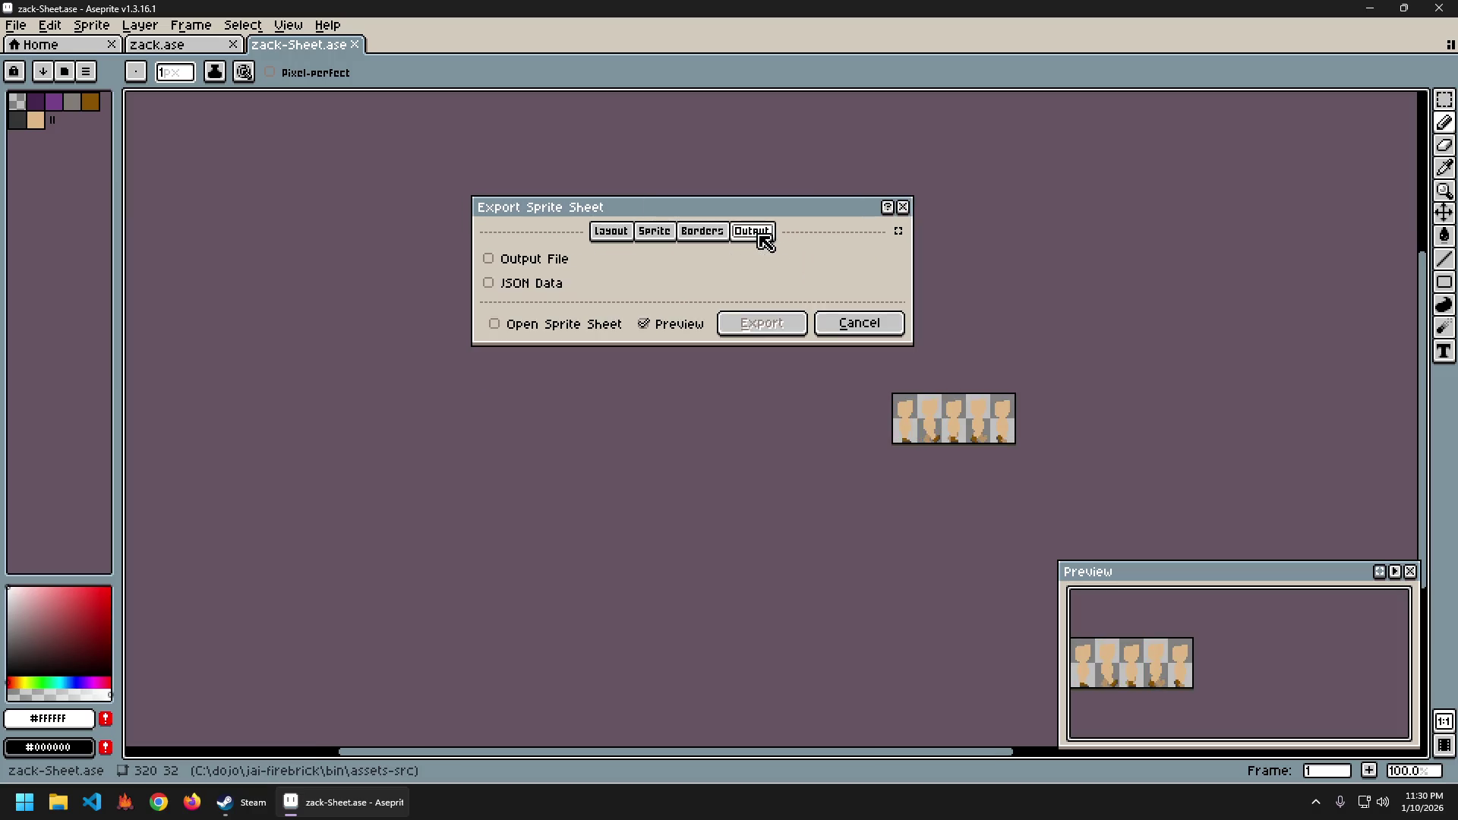
{"action": "left_click", "coordinate": [559, 262]}
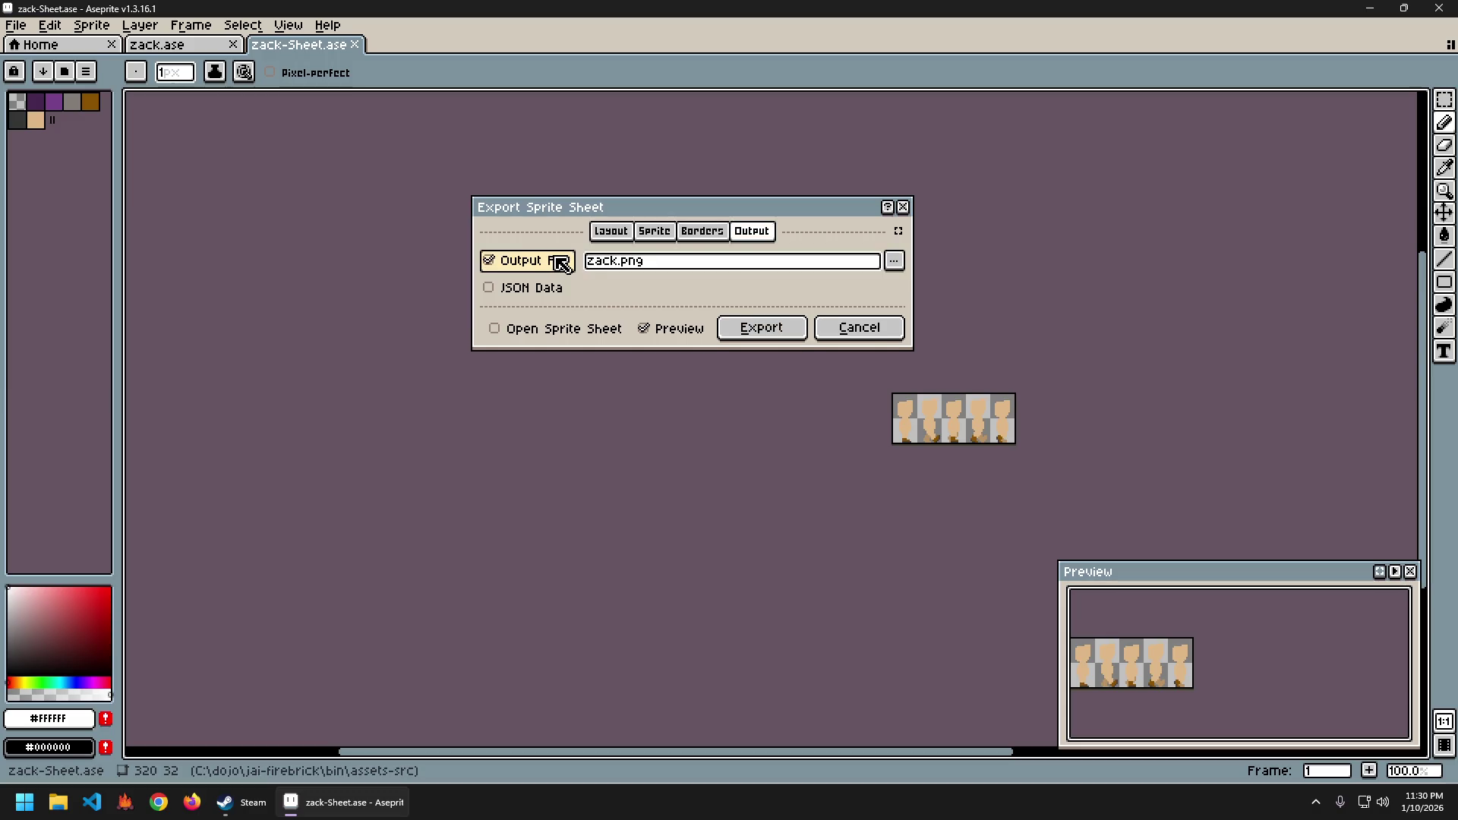
{"action": "left_click", "coordinate": [877, 336]}
{"action": "left_click", "coordinate": [57, 802]}
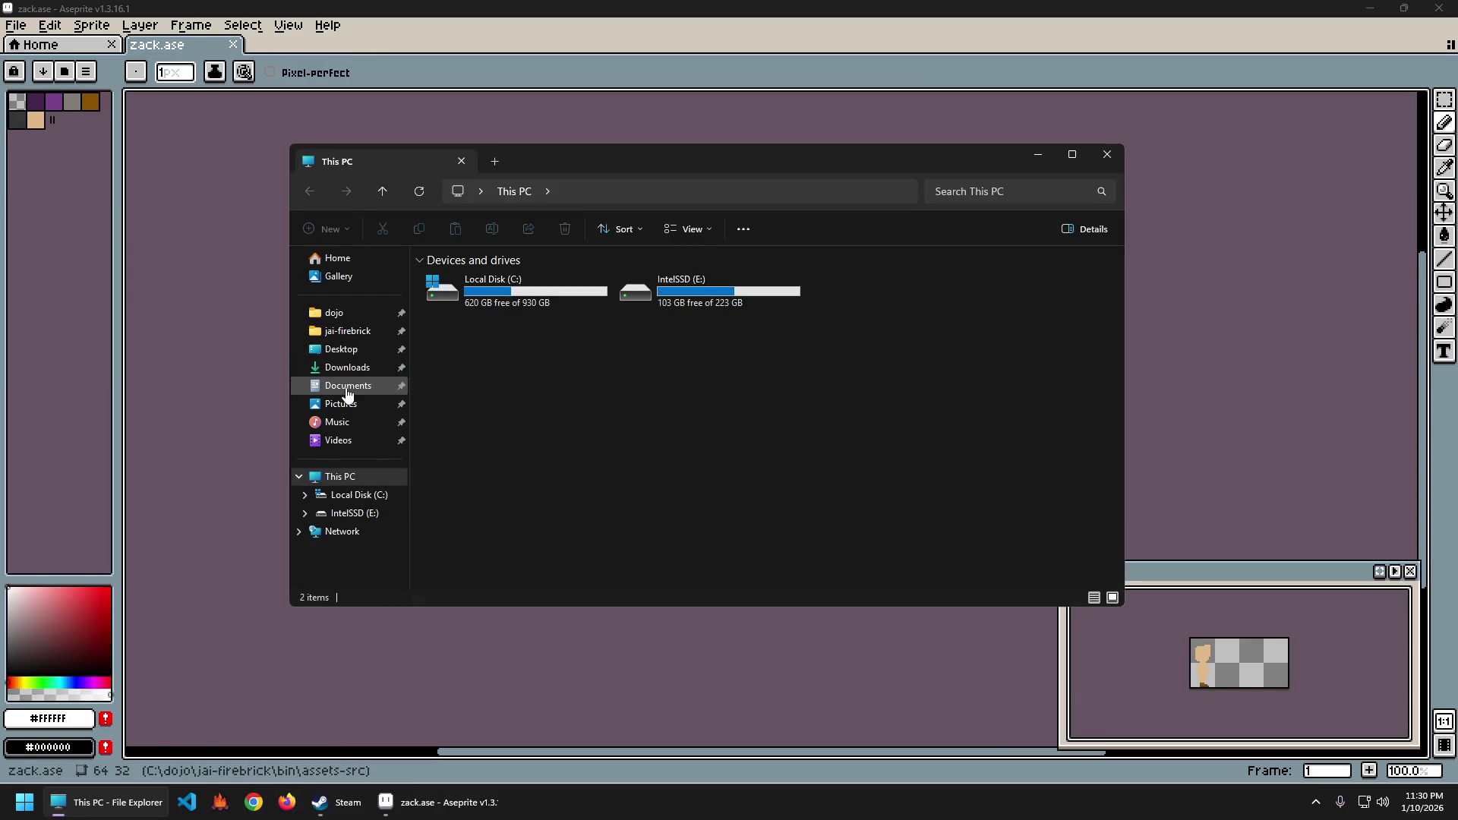
Browse through Downloads and jai-firebrick to the old Aseprite-v1.3.14.4-x64 folder in _tools.
{"action": "left_click", "coordinate": [350, 370]}
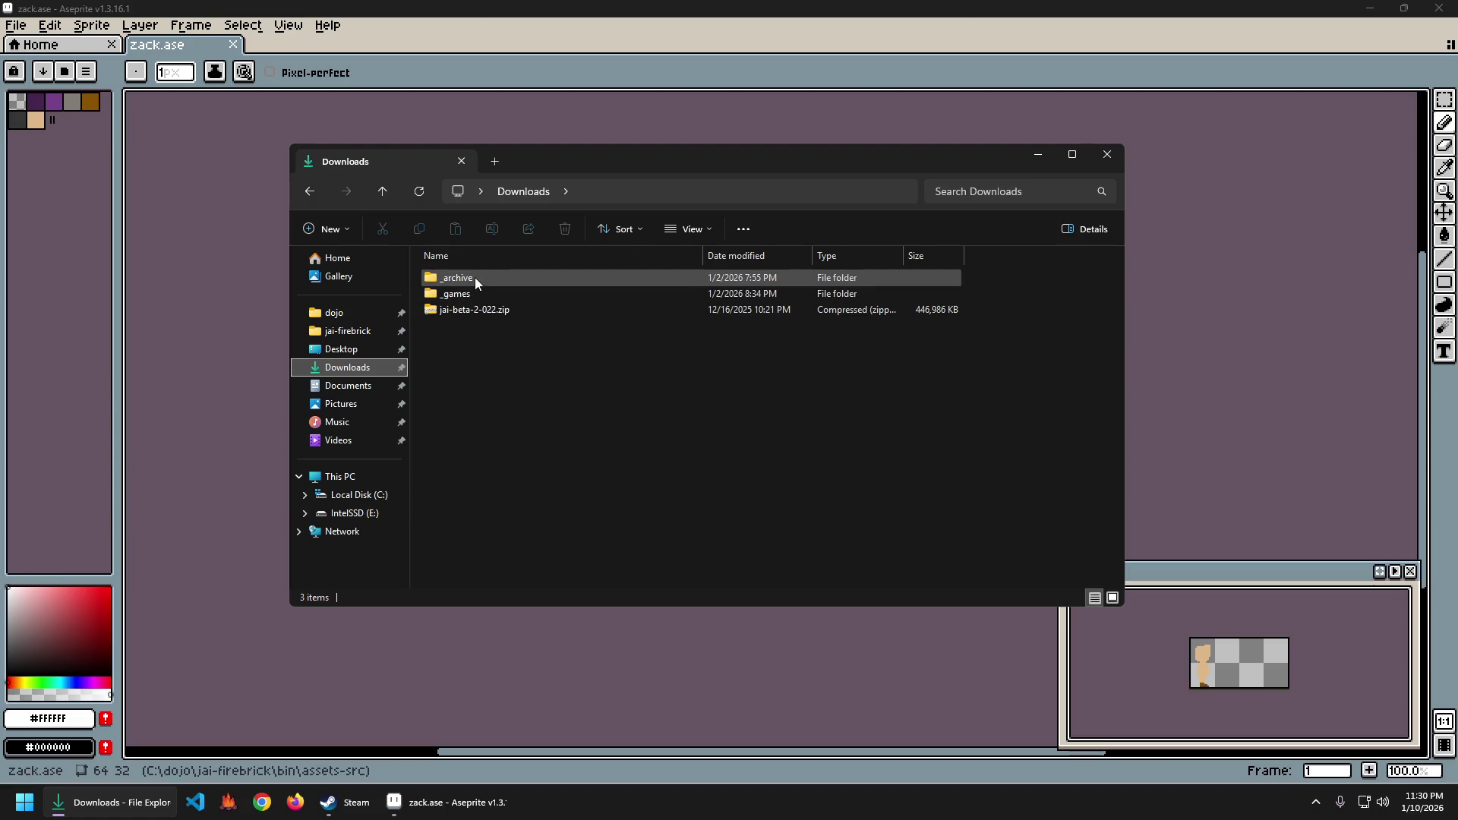
{"action": "left_click", "coordinate": [335, 332]}
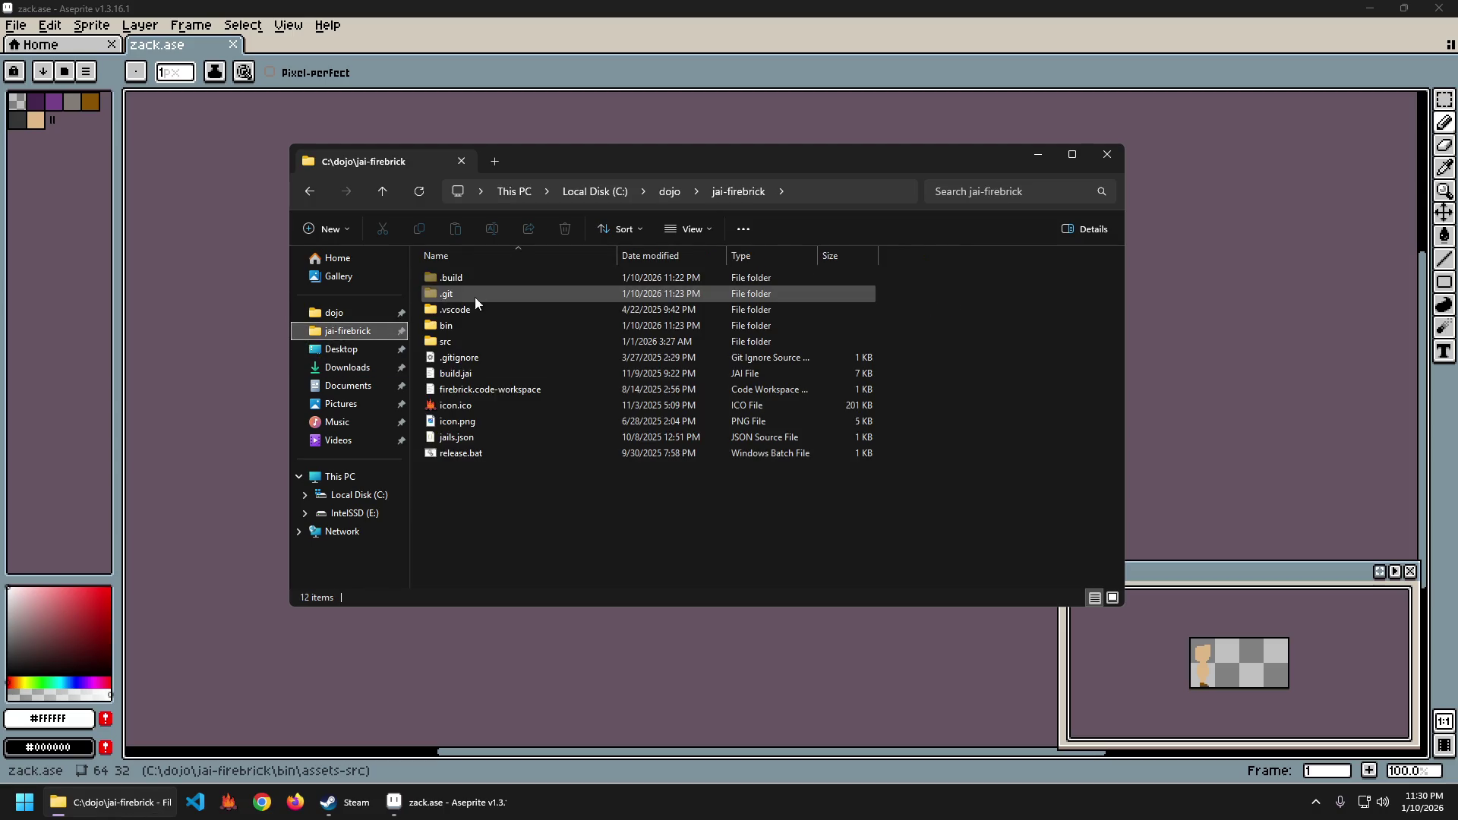
{"action": "double_click", "coordinate": [454, 330]}
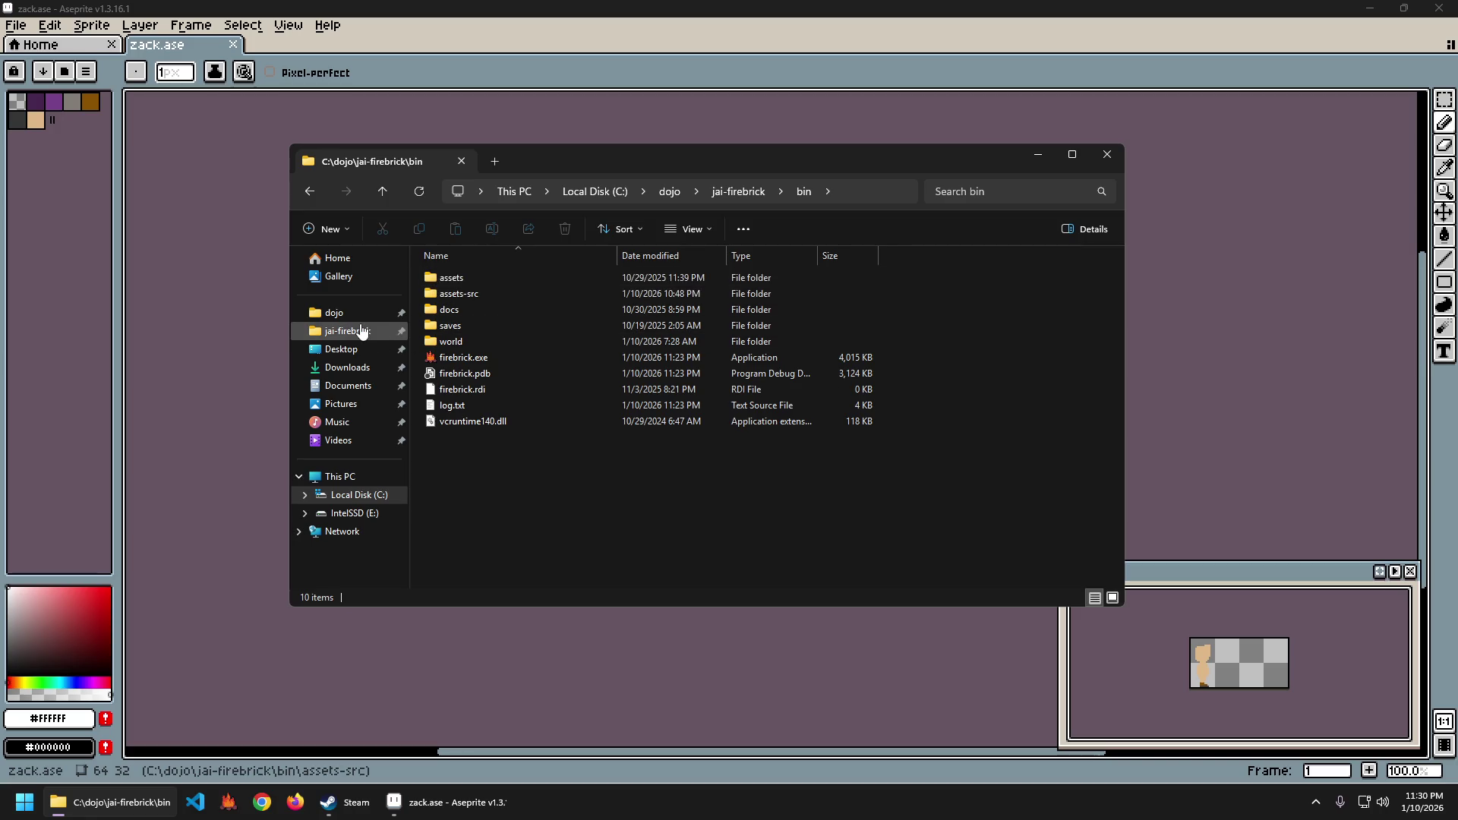
{"action": "left_click", "coordinate": [351, 328]}
{"action": "left_click", "coordinate": [350, 318]}
{"action": "double_click", "coordinate": [463, 279]}
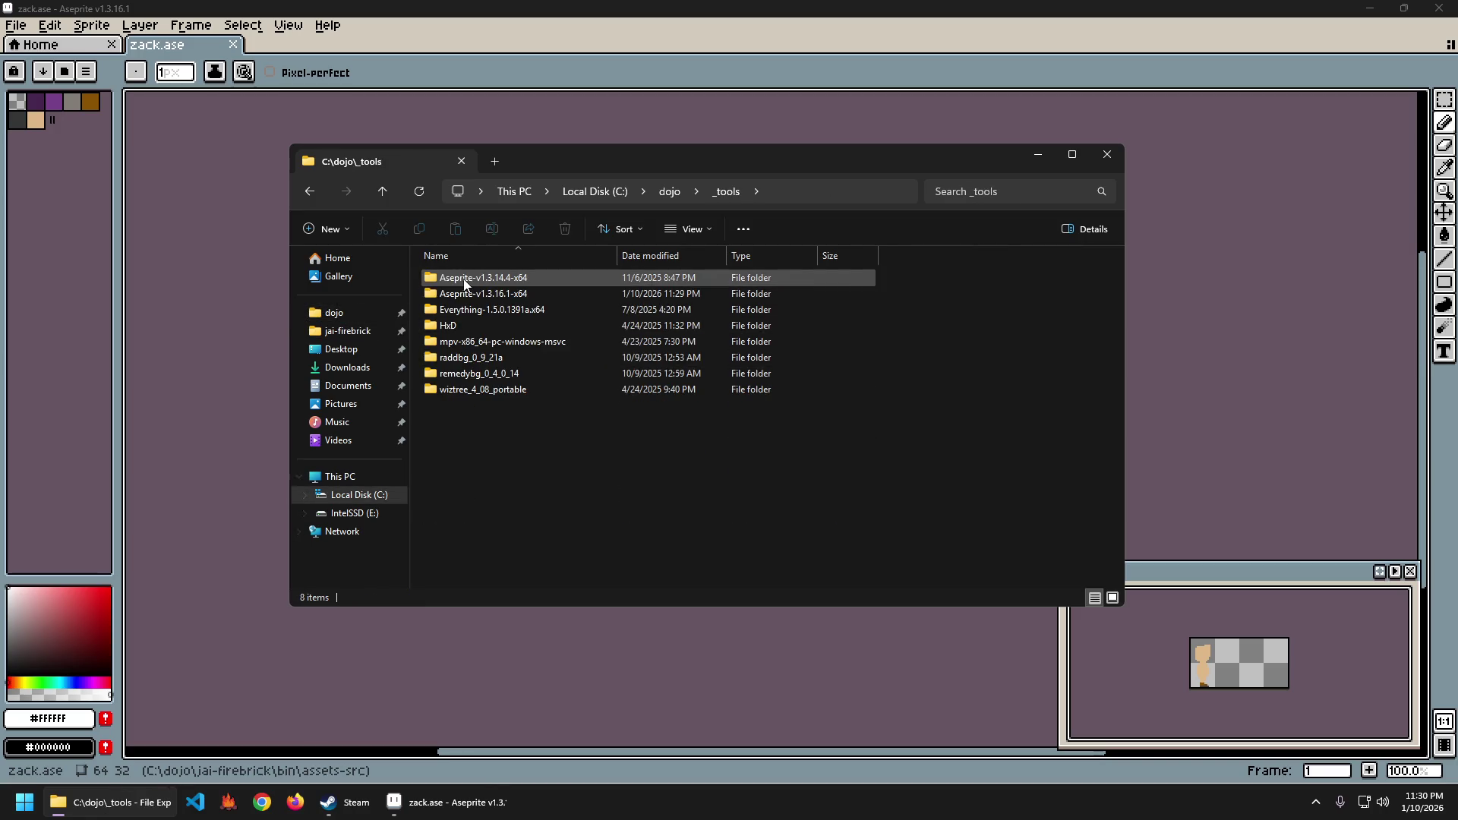
{"action": "double_click", "coordinate": [465, 281]}
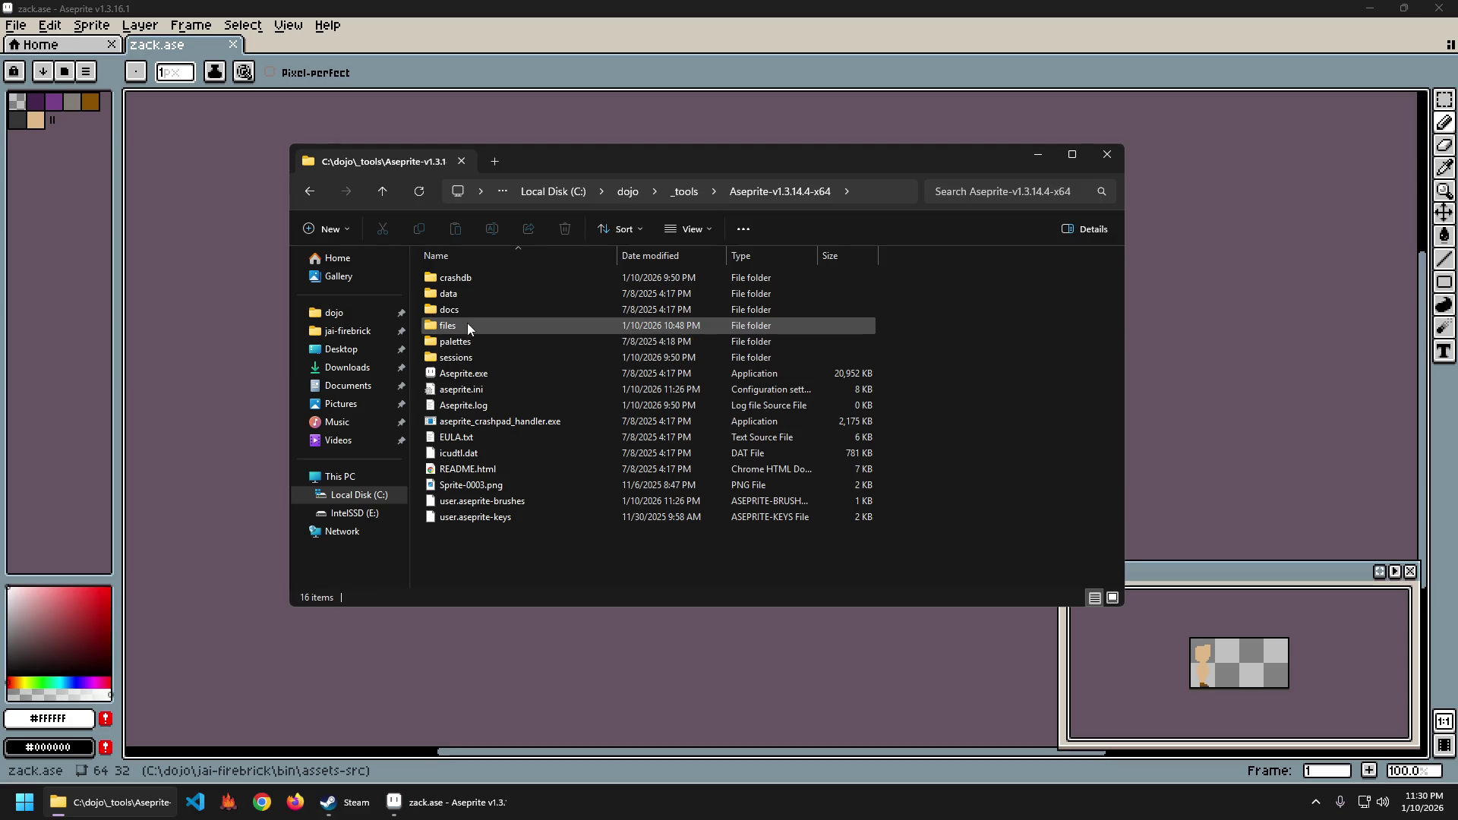
{"action": "double_click", "coordinate": [472, 357]}
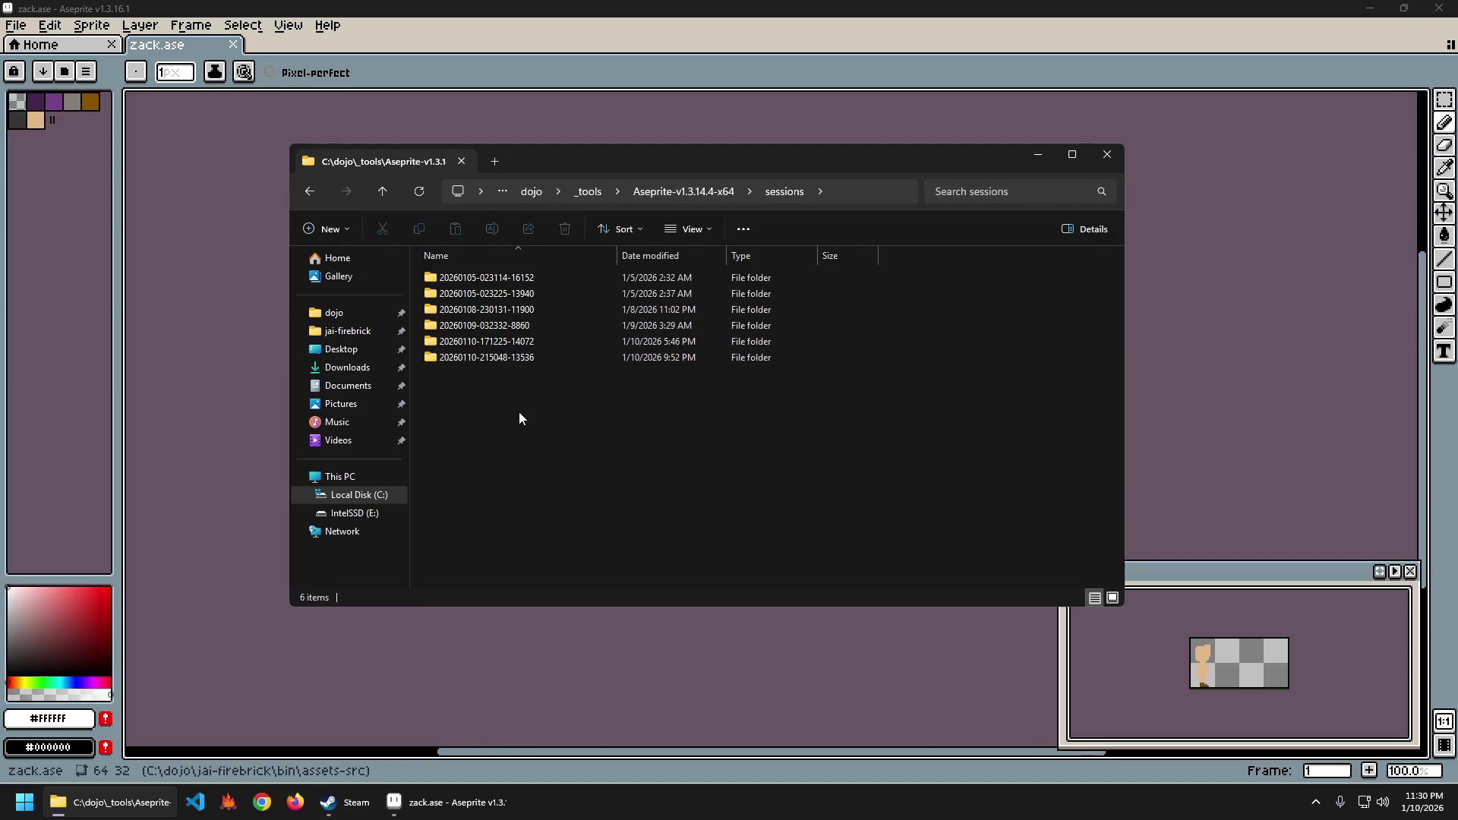
{"action": "double_click", "coordinate": [524, 325]}
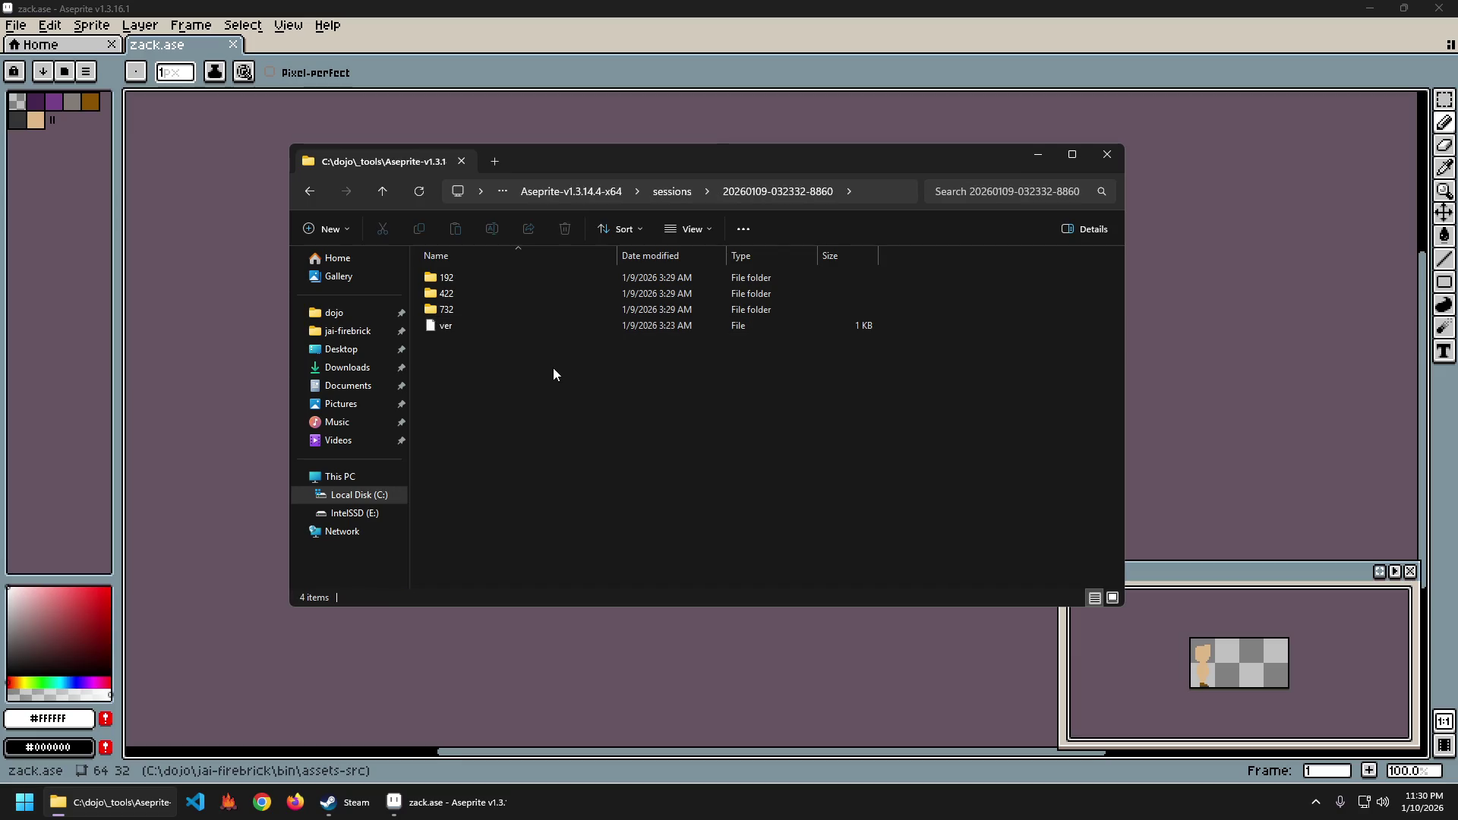
{"action": "key", "text": "alt+Left"}
{"action": "key", "text": "alt+Left"}
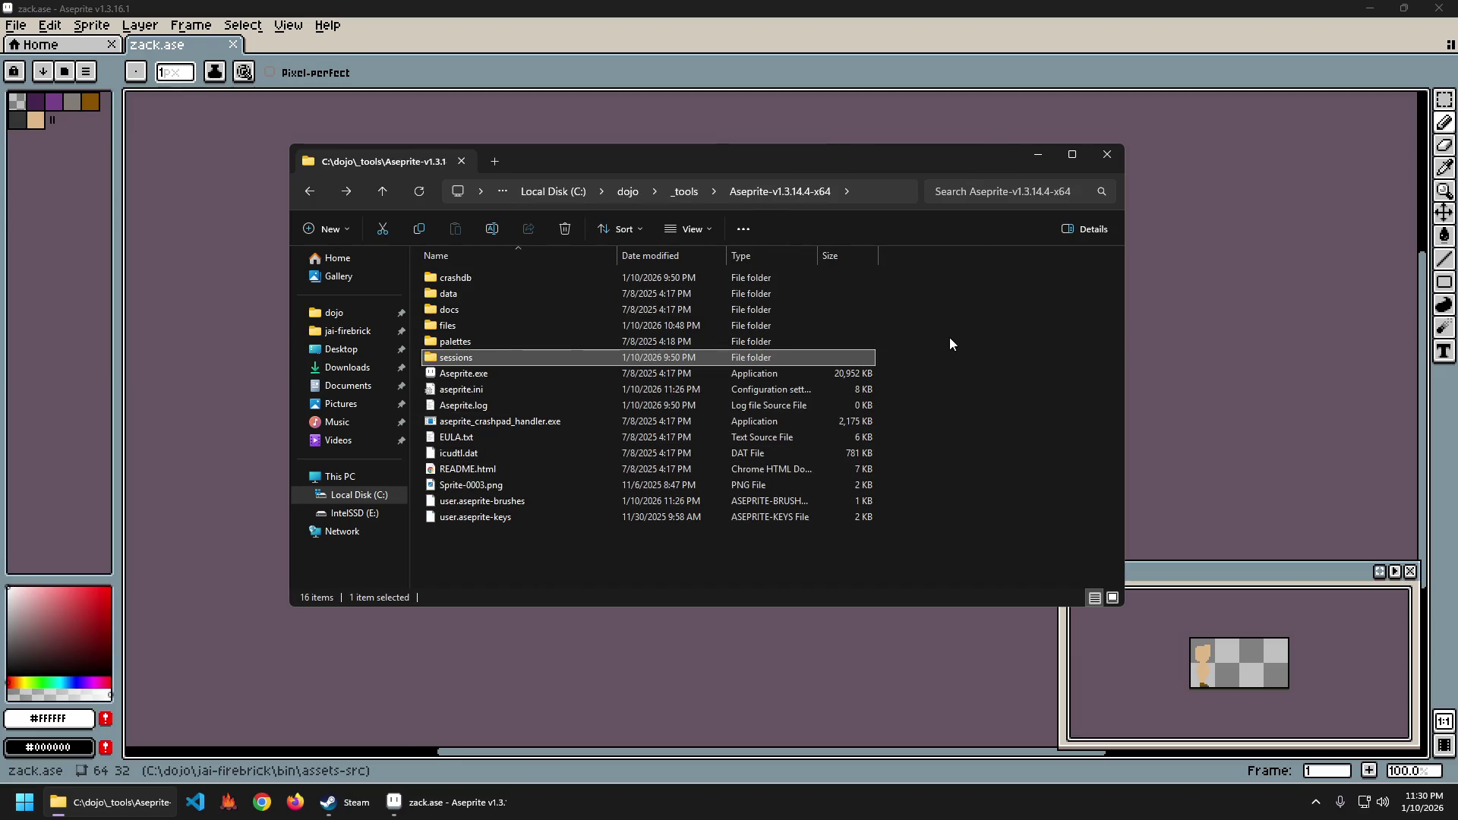
{"action": "left_click", "coordinate": [950, 338]}
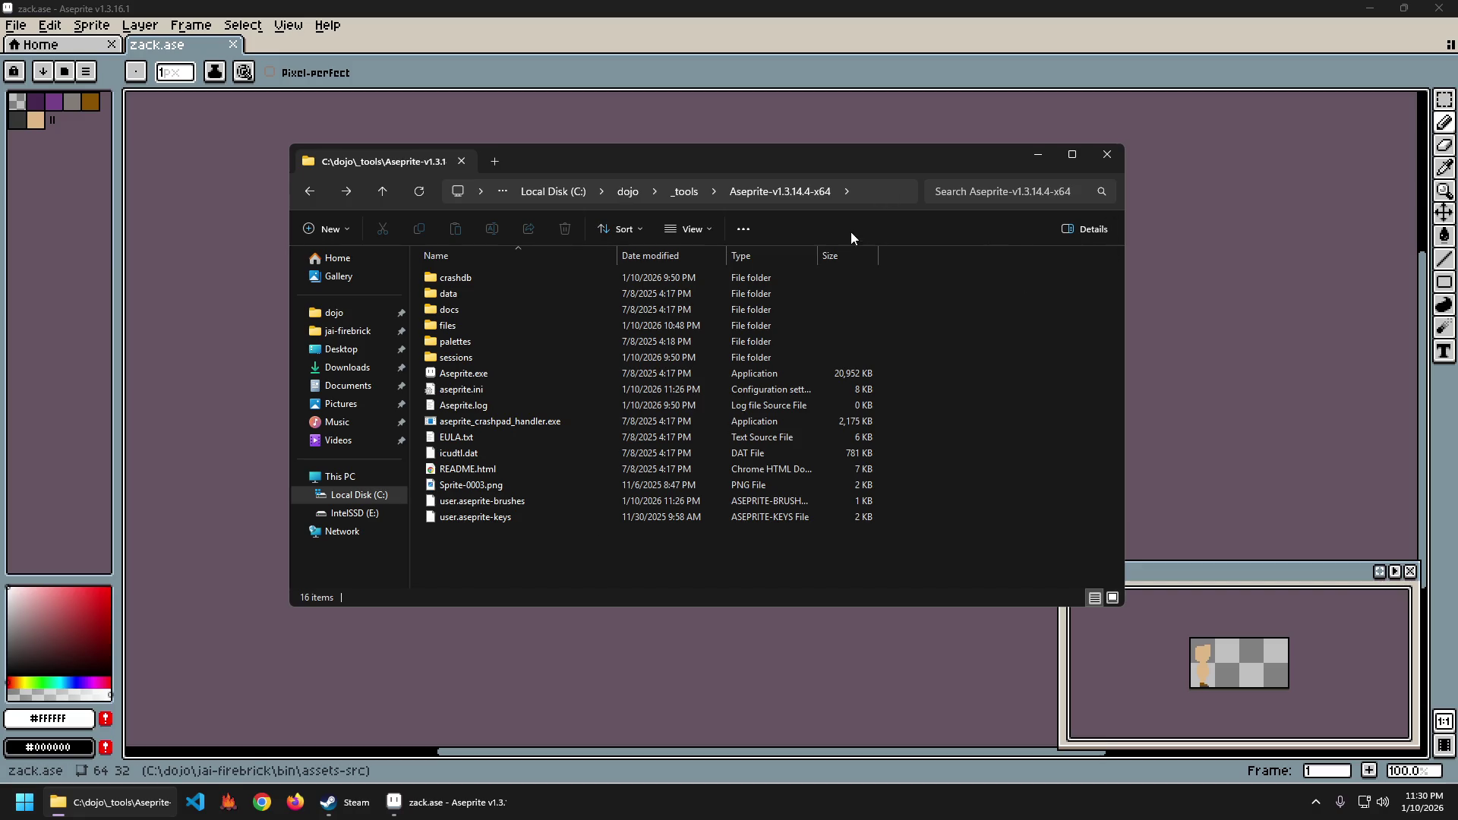
{"action": "key", "text": "super+e"}
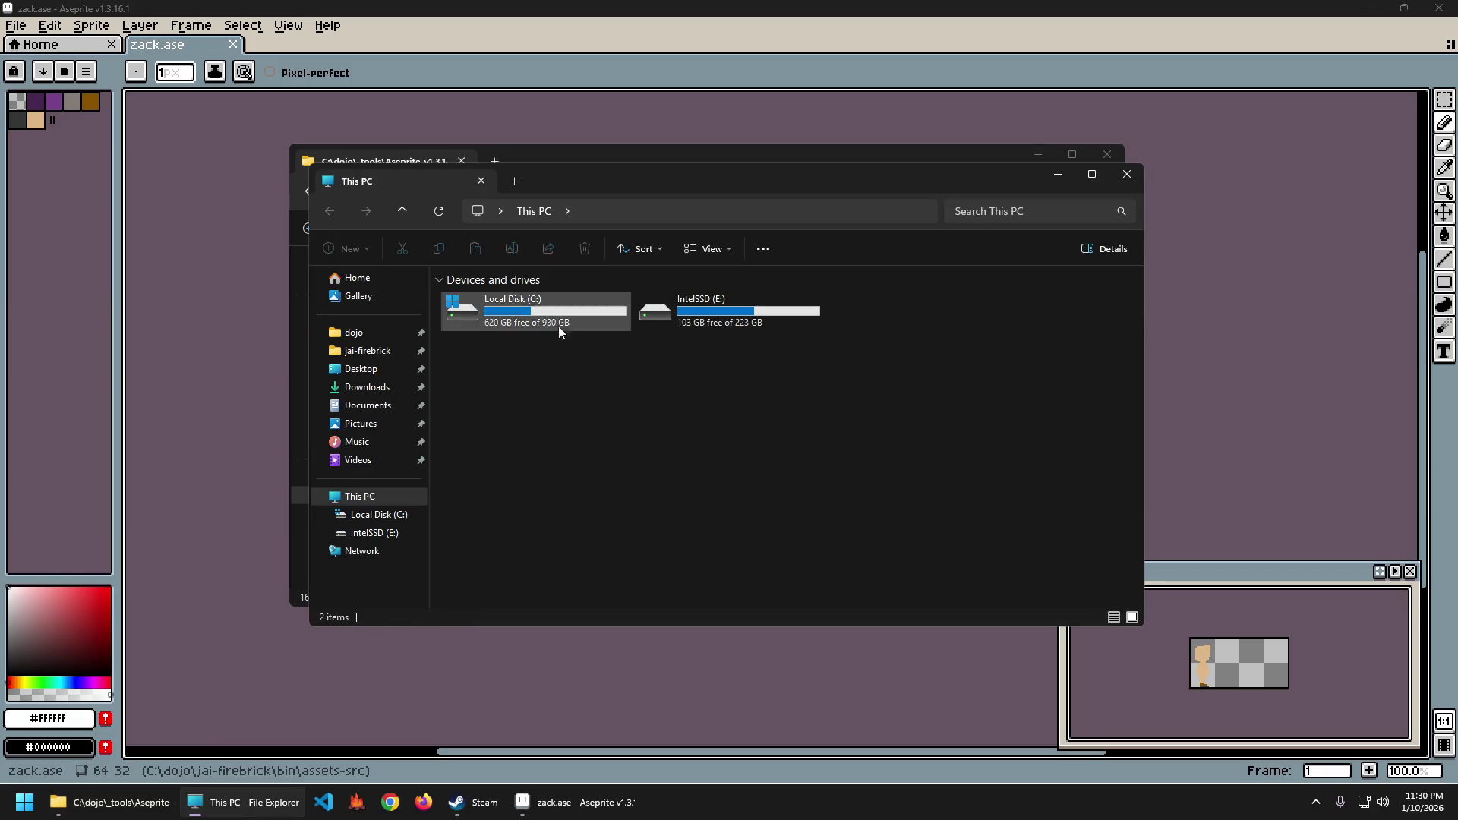
Point the second Explorer window at the new Aseprite-v1.3.16.1-x64 folder.
{"action": "left_click_drag", "start_coordinate": [644, 174], "coordinate": [706, 234]}
{"action": "left_click", "coordinate": [851, 190]}
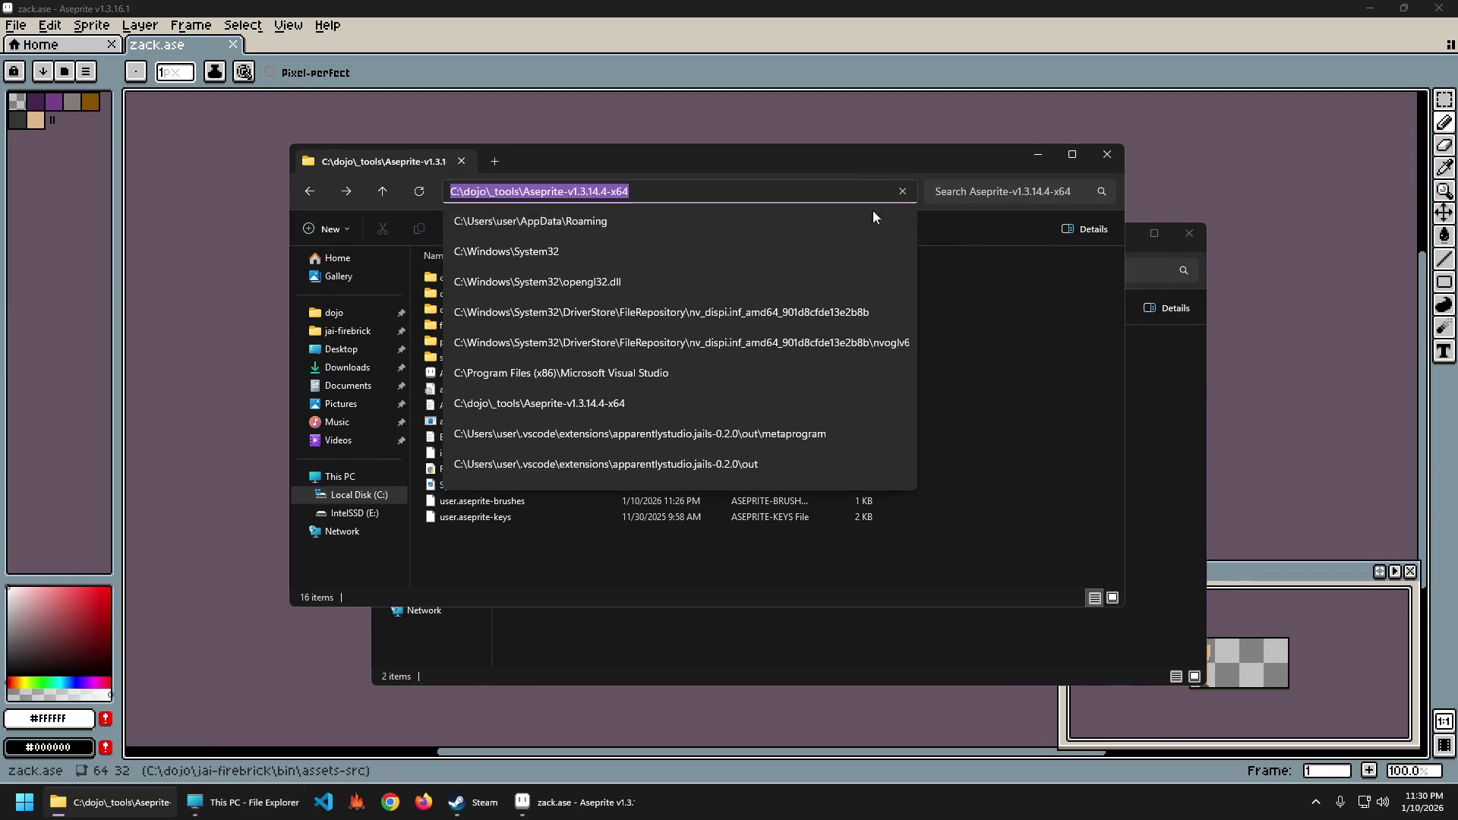
{"action": "left_click", "coordinate": [1140, 355]}
{"action": "left_click", "coordinate": [882, 268]}
{"action": "type", "text": "C:\\dojo\\_tools\\Aseprite-v1.3.14.4-x64"}
{"action": "key", "text": "Return"}
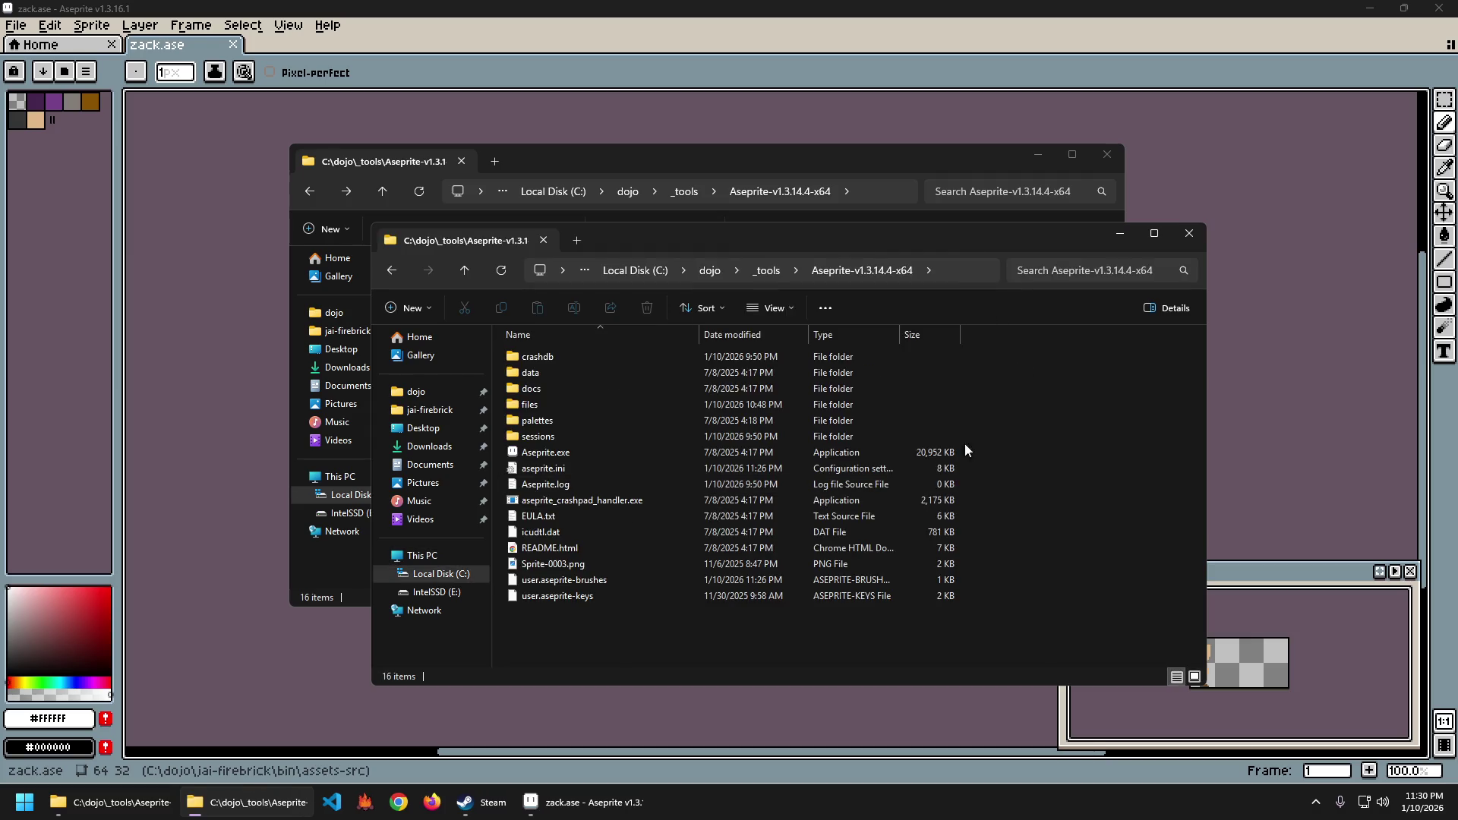
{"action": "left_click", "coordinate": [767, 270]}
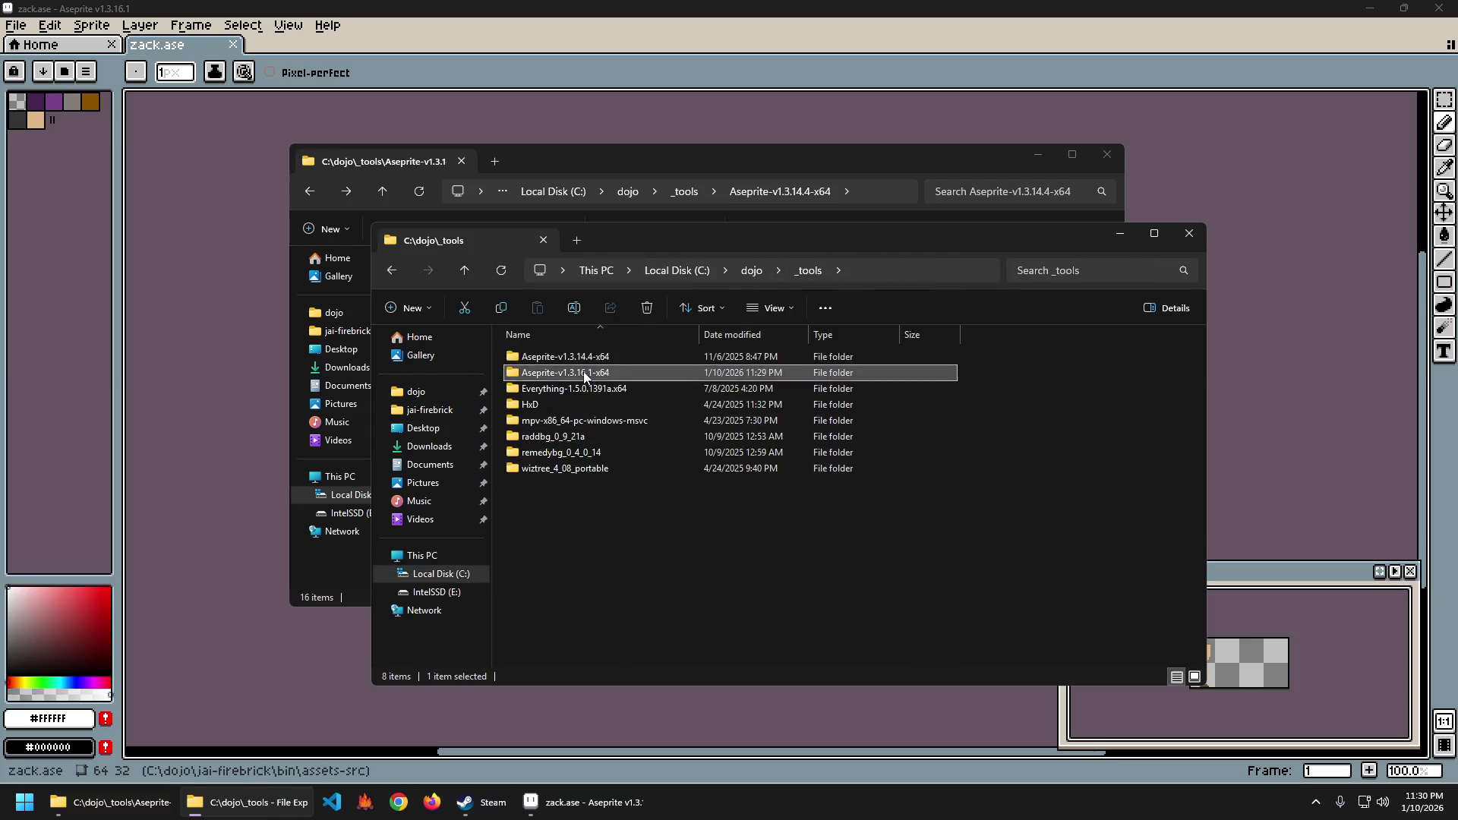
{"action": "double_click", "coordinate": [547, 373]}
Arrange the old and new Aseprite folder windows side by side.
{"action": "left_click_drag", "start_coordinate": [779, 160], "coordinate": [573, 119]}
{"action": "mouse_move", "coordinate": [932, 246]}
{"action": "left_mouse_down"}
{"action": "mouse_move", "coordinate": [1121, 221]}
{"action": "mouse_move", "coordinate": [1228, 167]}
{"action": "left_mouse_up"}
{"action": "mouse_move", "coordinate": [909, 160]}
{"action": "left_mouse_down"}
{"action": "mouse_move", "coordinate": [937, 102]}
{"action": "mouse_move", "coordinate": [928, 124]}
{"action": "left_mouse_up"}
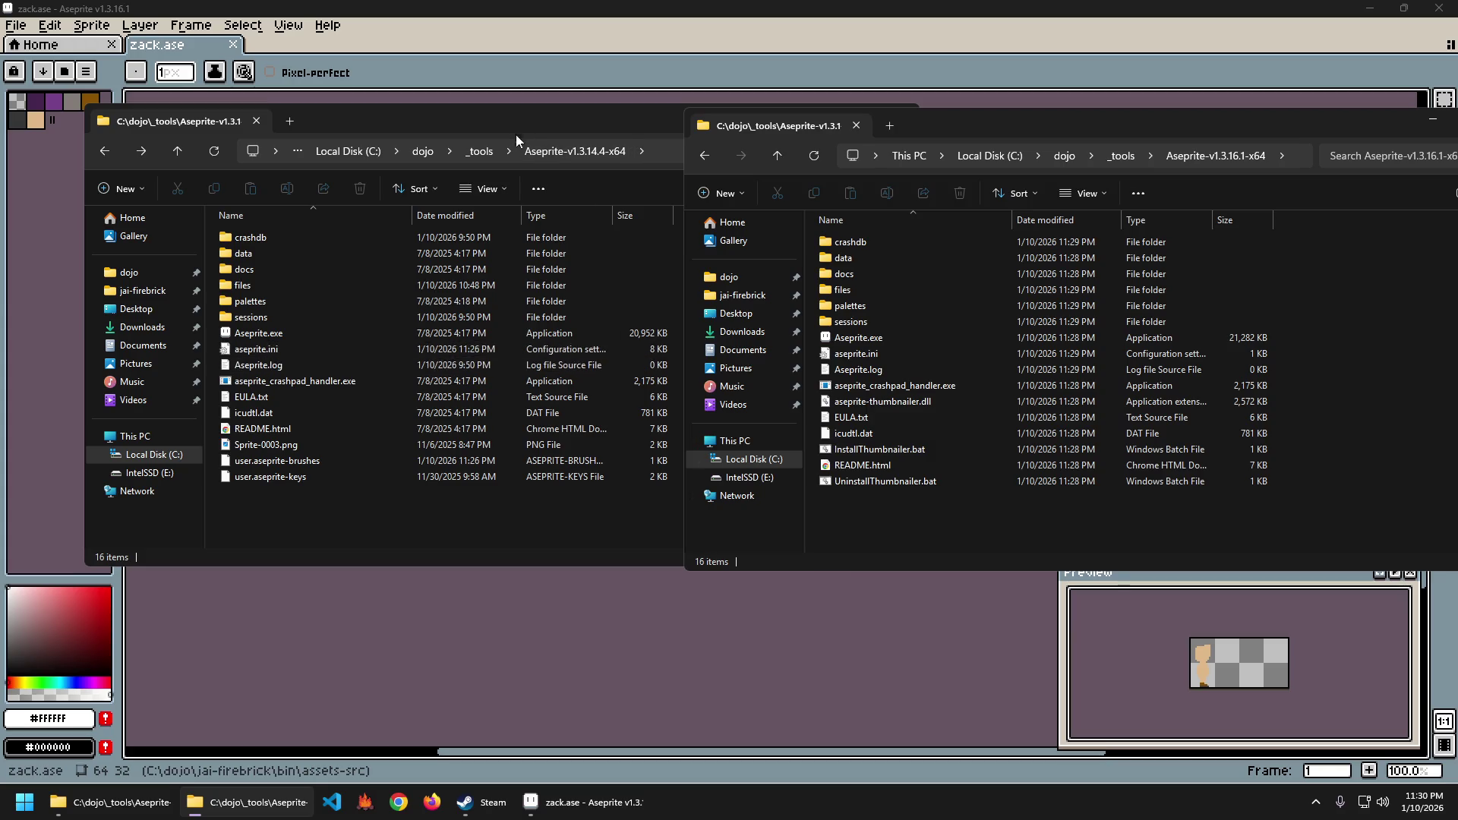
{"action": "left_click_drag", "start_coordinate": [526, 125], "coordinate": [493, 128]}
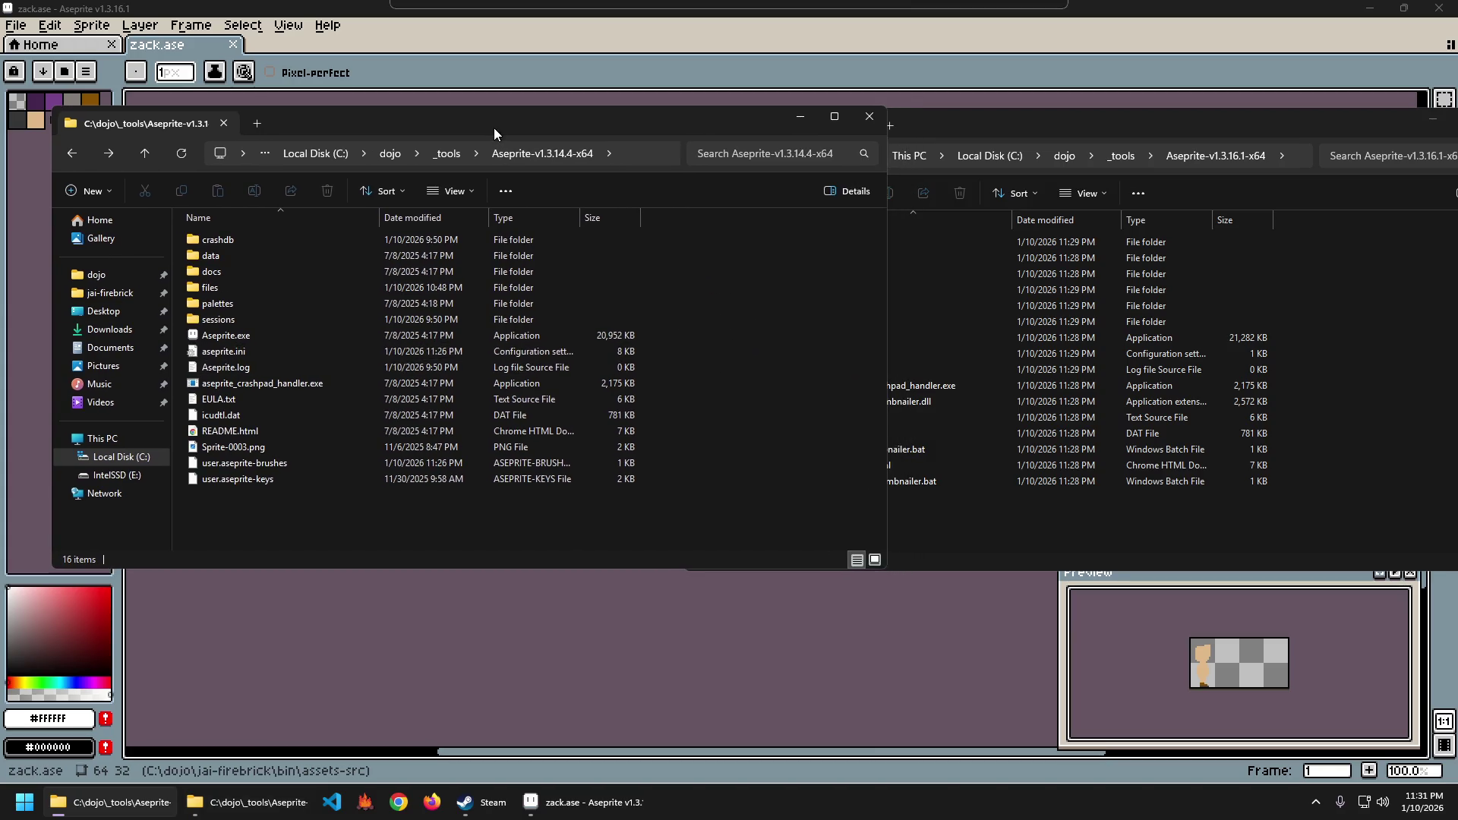
{"action": "left_click", "coordinate": [942, 526]}
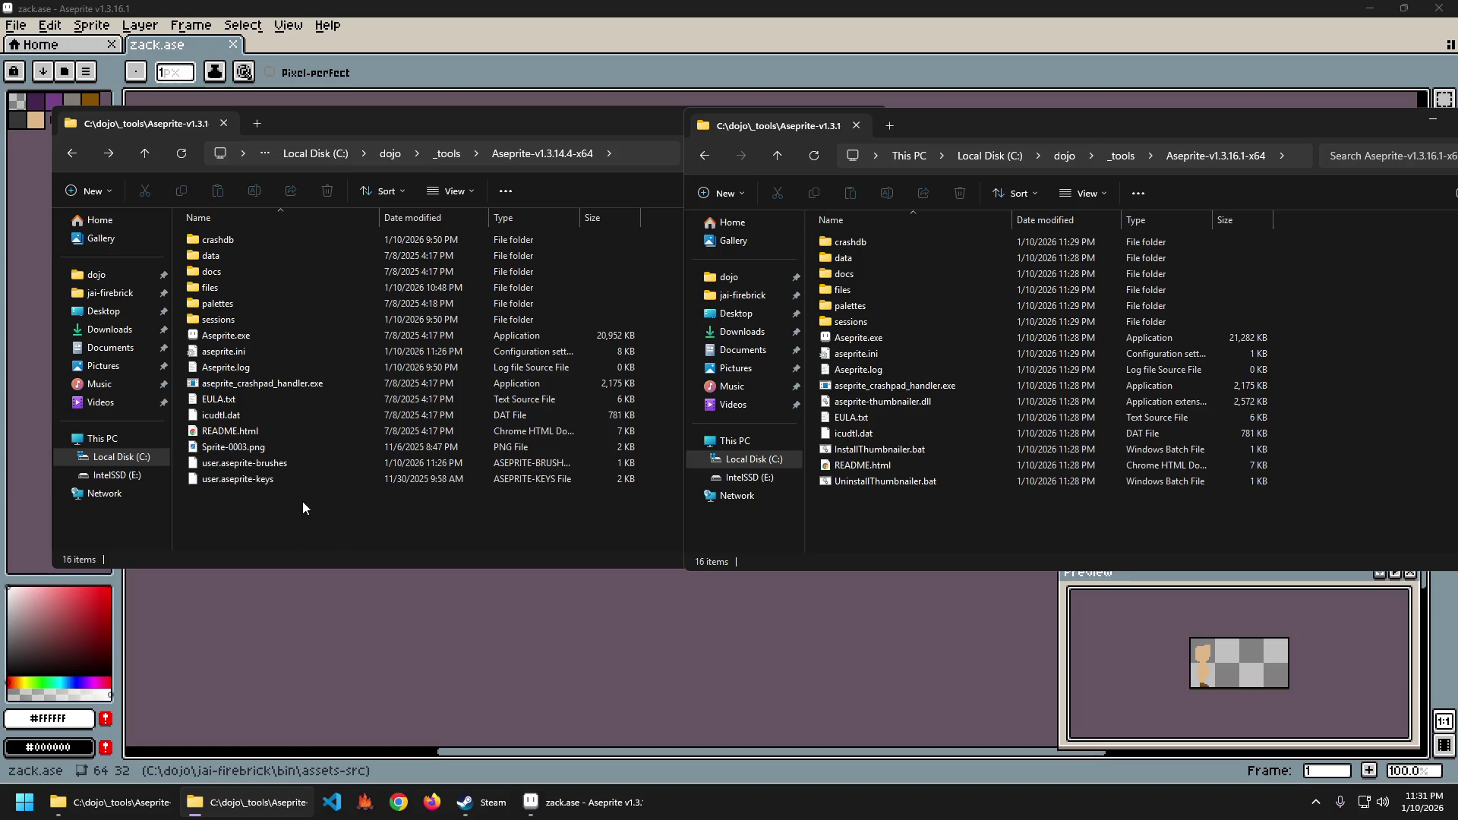
Preview Sprite-0003.png and delete it from the old Aseprite-v1.3.14.4-x64 folder.
{"action": "double_click", "coordinate": [251, 447]}
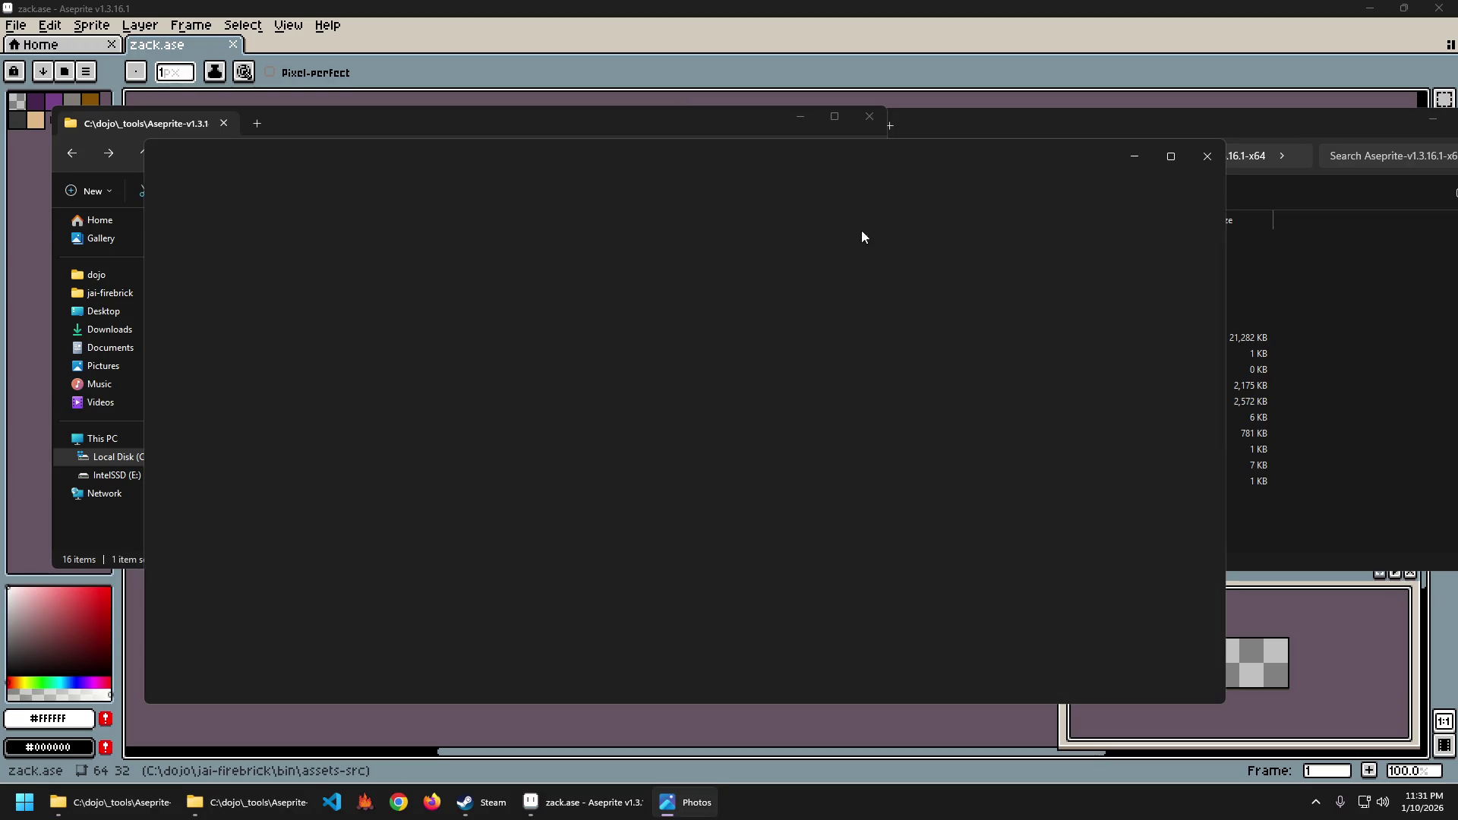
{"action": "left_click", "coordinate": [1206, 158]}
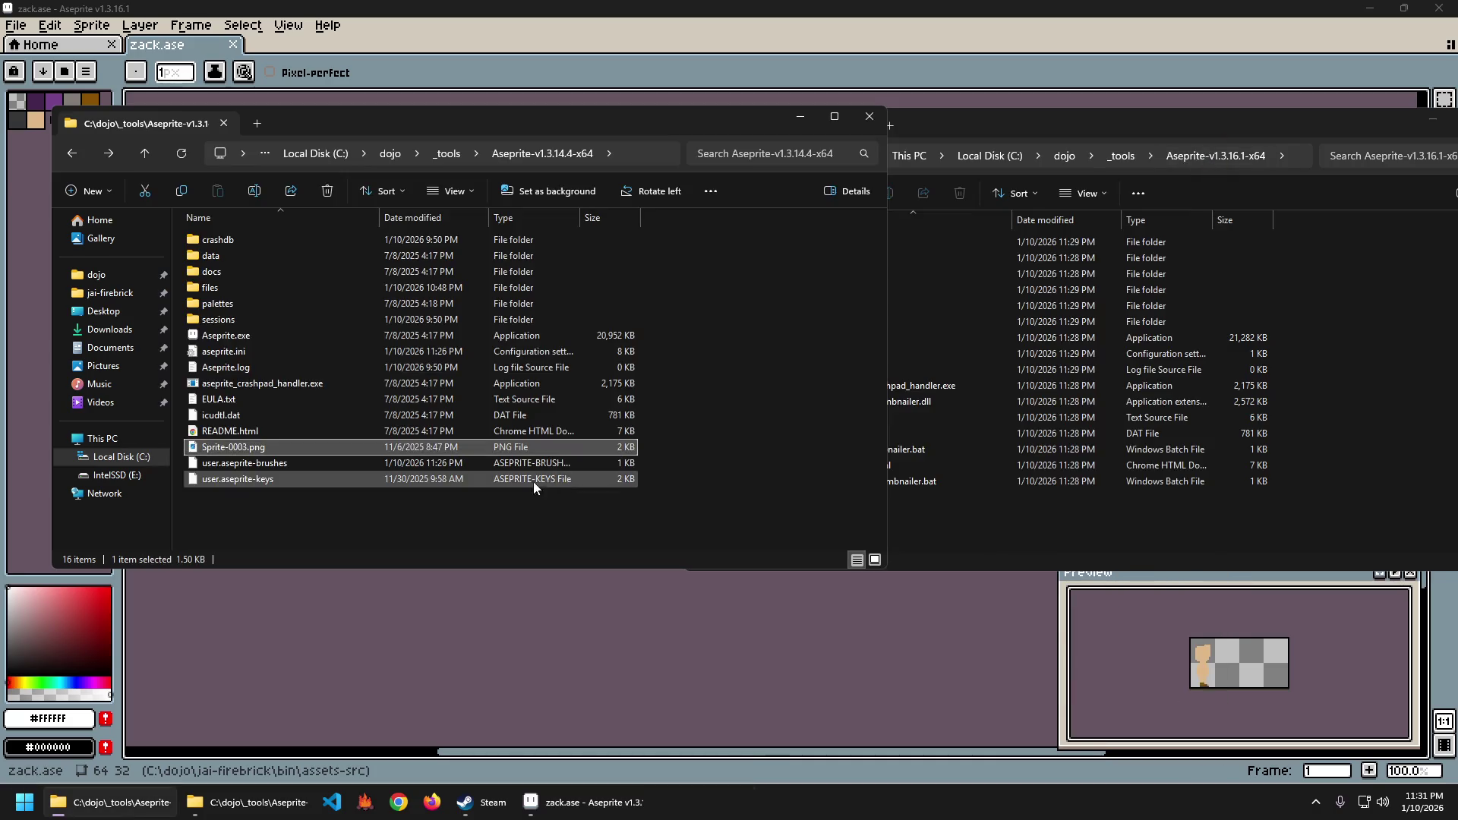
{"action": "key", "text": "Delete"}
{"action": "left_click", "coordinate": [1075, 498]}
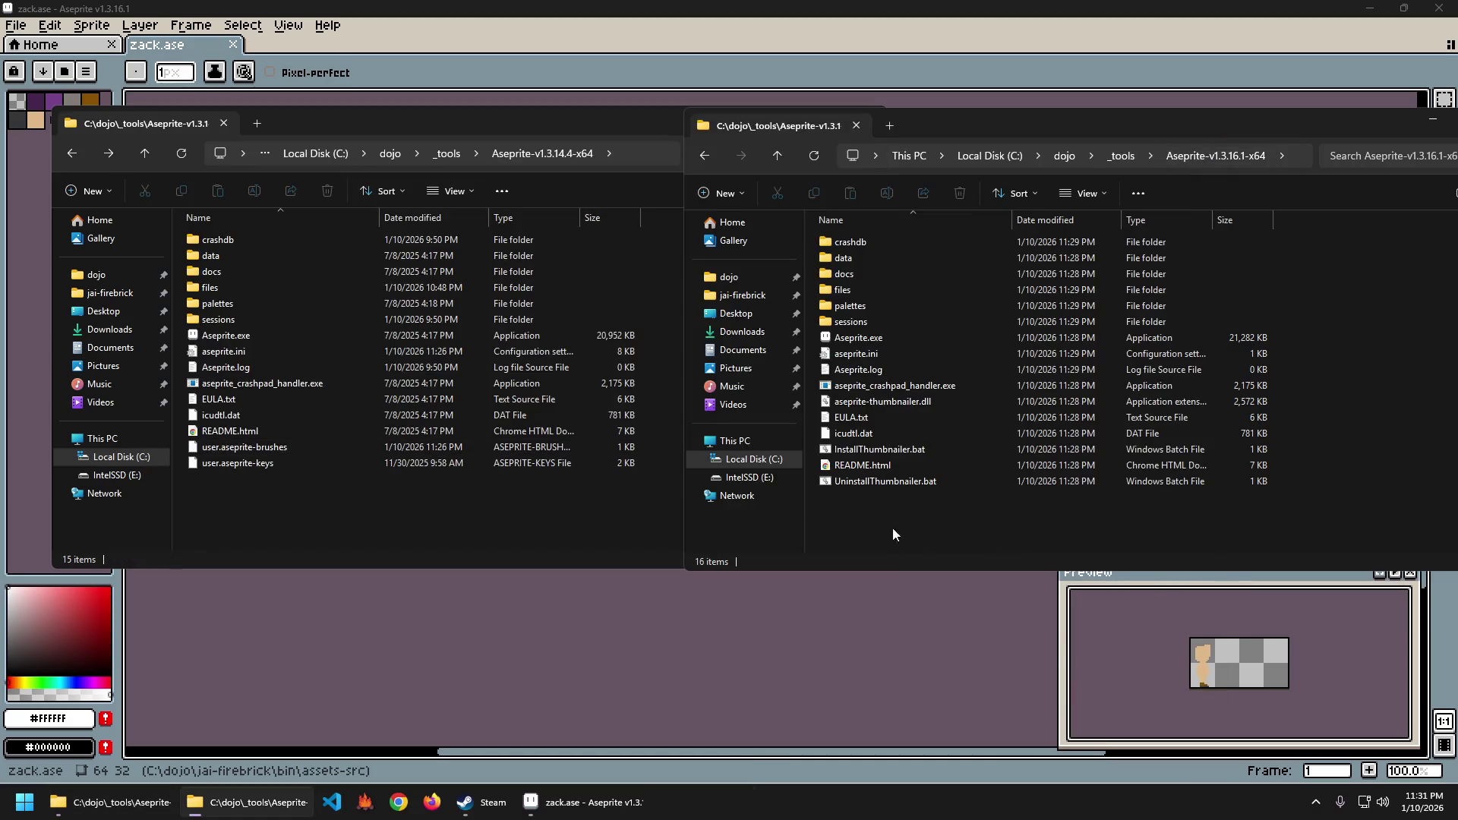
{"action": "left_click", "coordinate": [287, 509]}
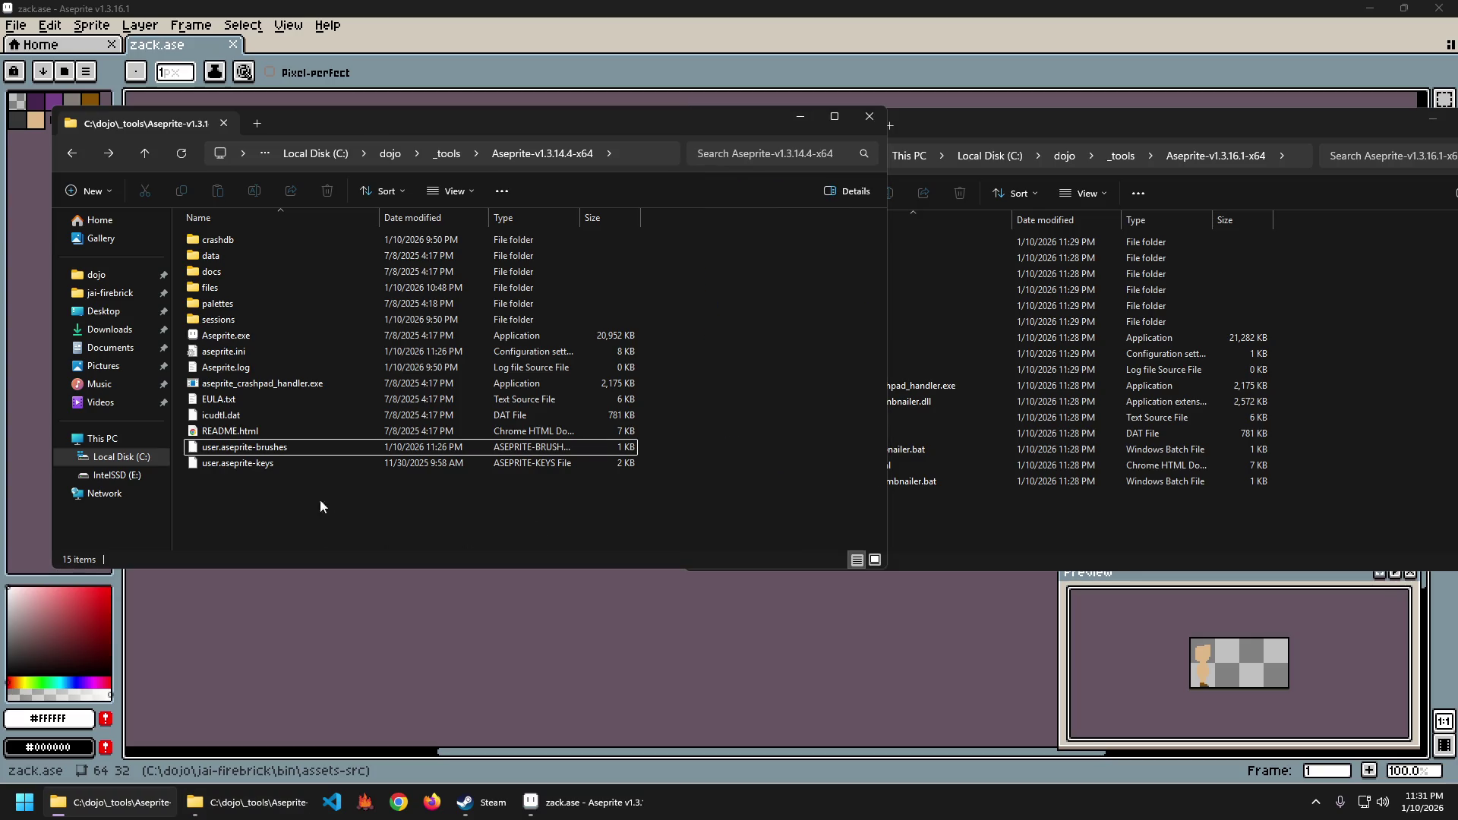
{"action": "left_click", "coordinate": [928, 531]}
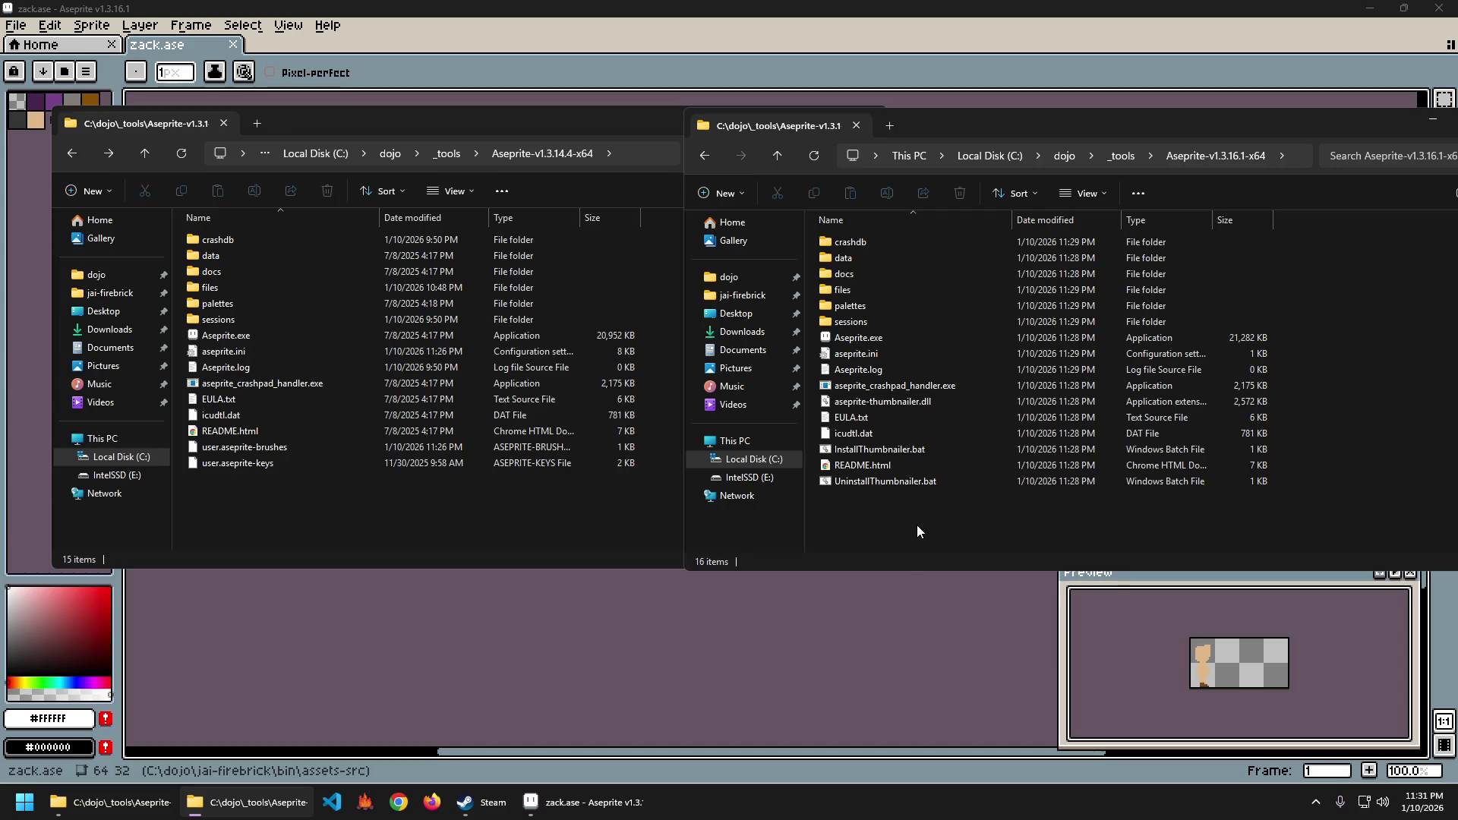
{"action": "left_click", "coordinate": [271, 486]}
{"action": "right_click", "coordinate": [249, 465]}
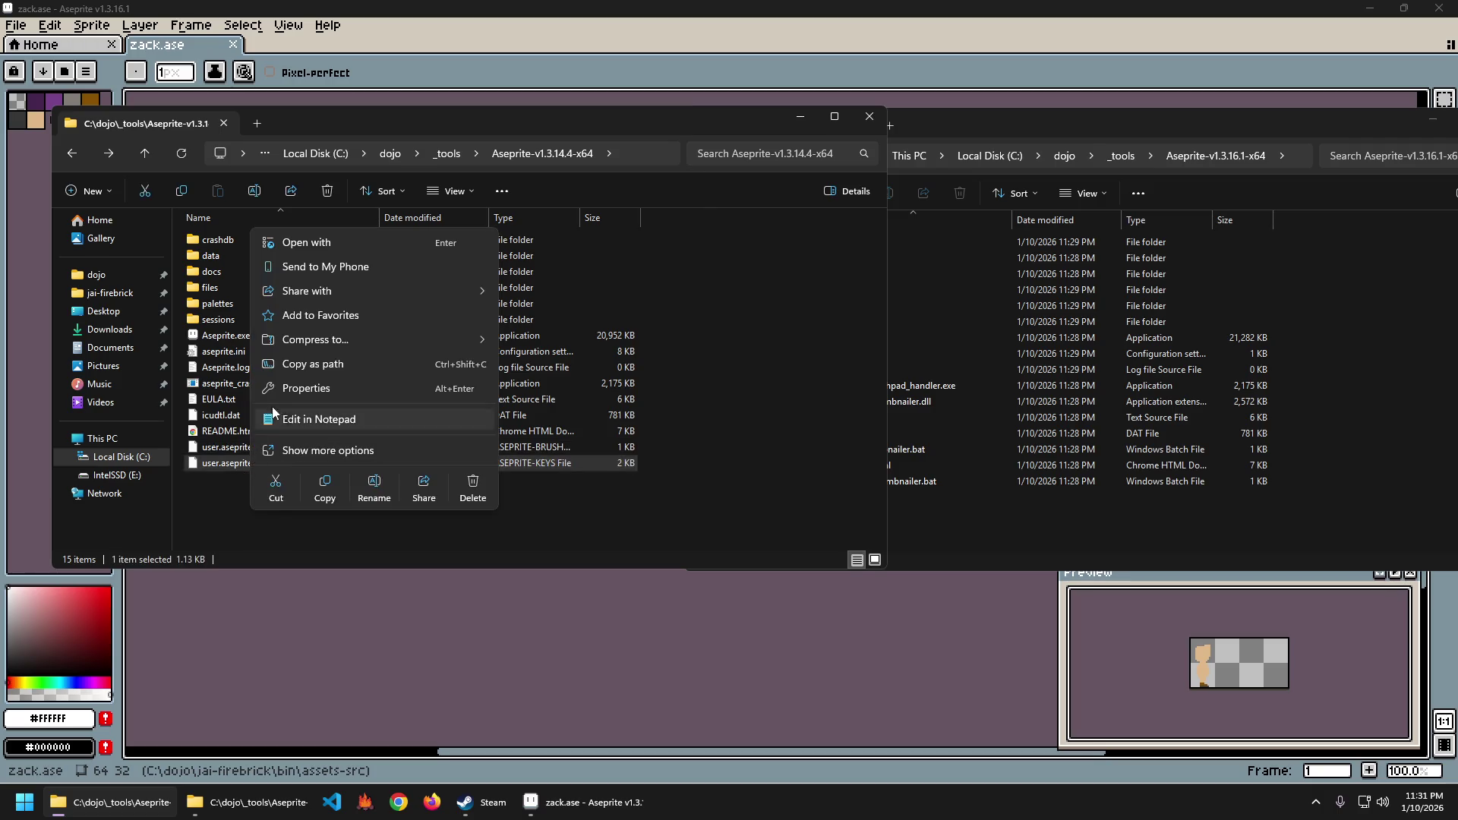
{"action": "left_click", "coordinate": [326, 420]}
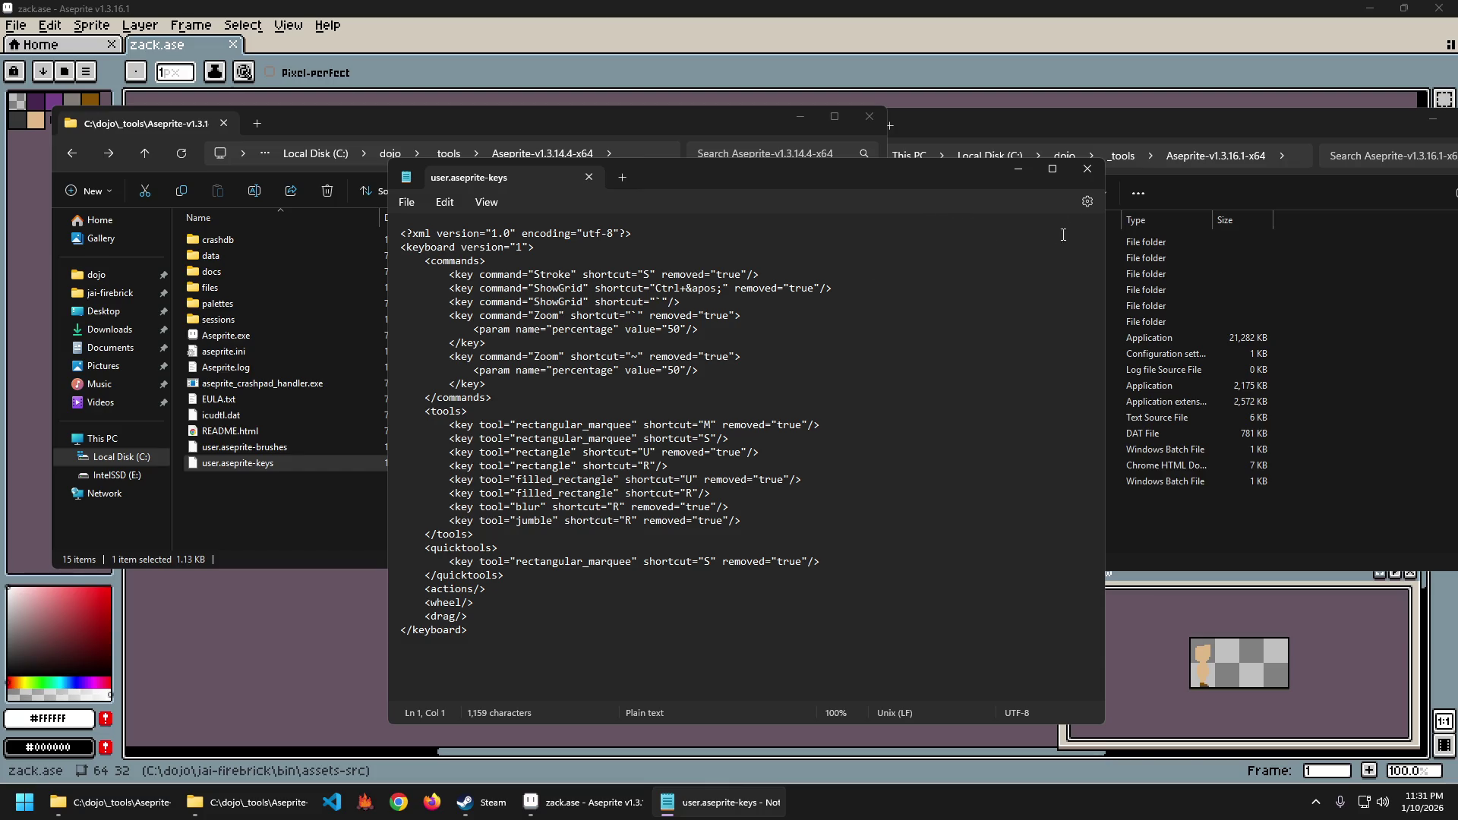
{"action": "left_click", "coordinate": [1088, 168]}
{"action": "left_click", "coordinate": [1108, 497]}
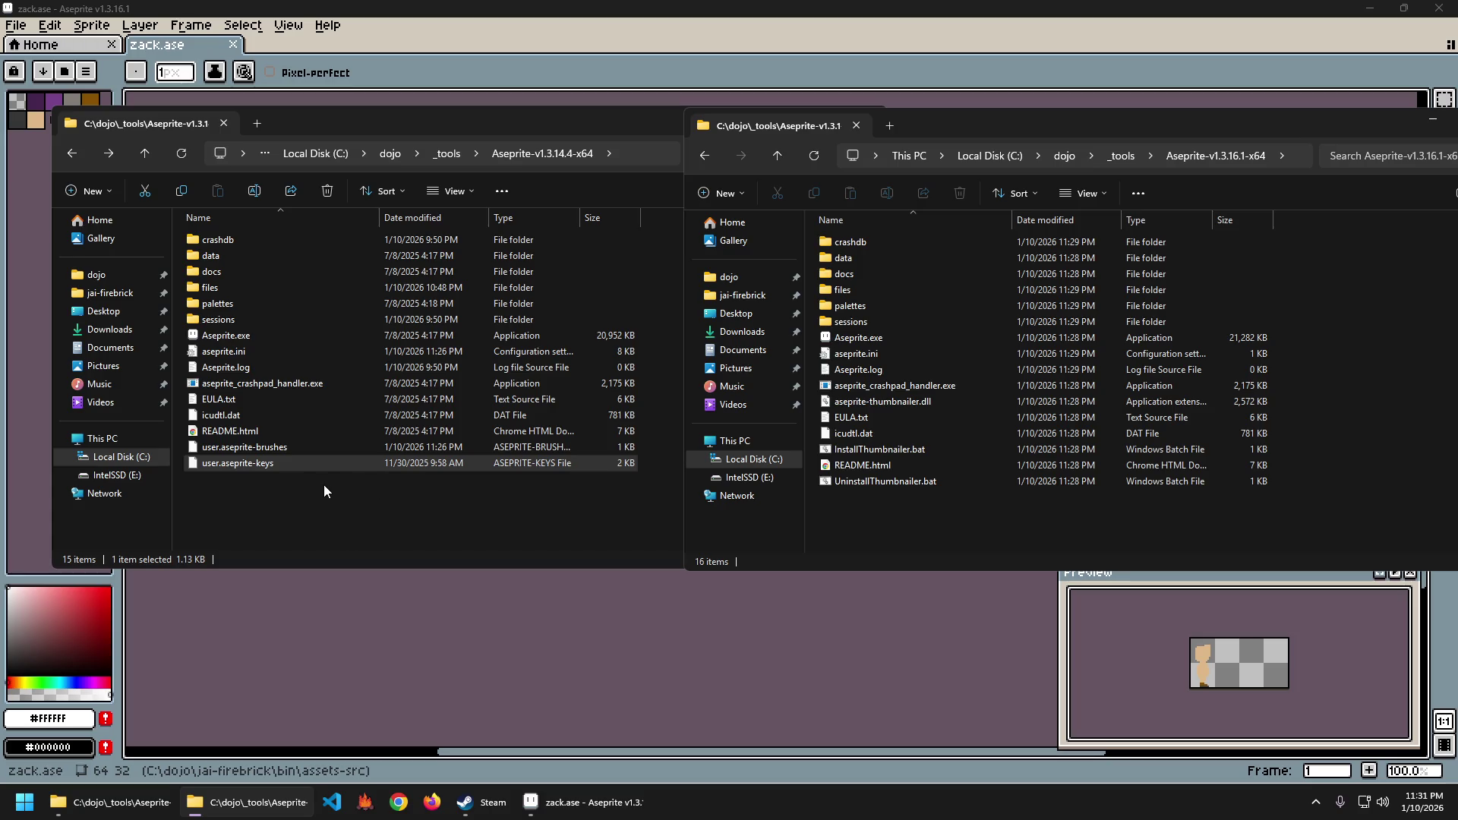
Copy user.aseprite-keys and user.aseprite-brushes into the new v1.3.16.1 folder.
{"action": "left_click", "coordinate": [243, 449], "text": "ctrl"}
{"action": "key", "text": "ctrl+c"}
{"action": "left_click", "coordinate": [969, 532]}
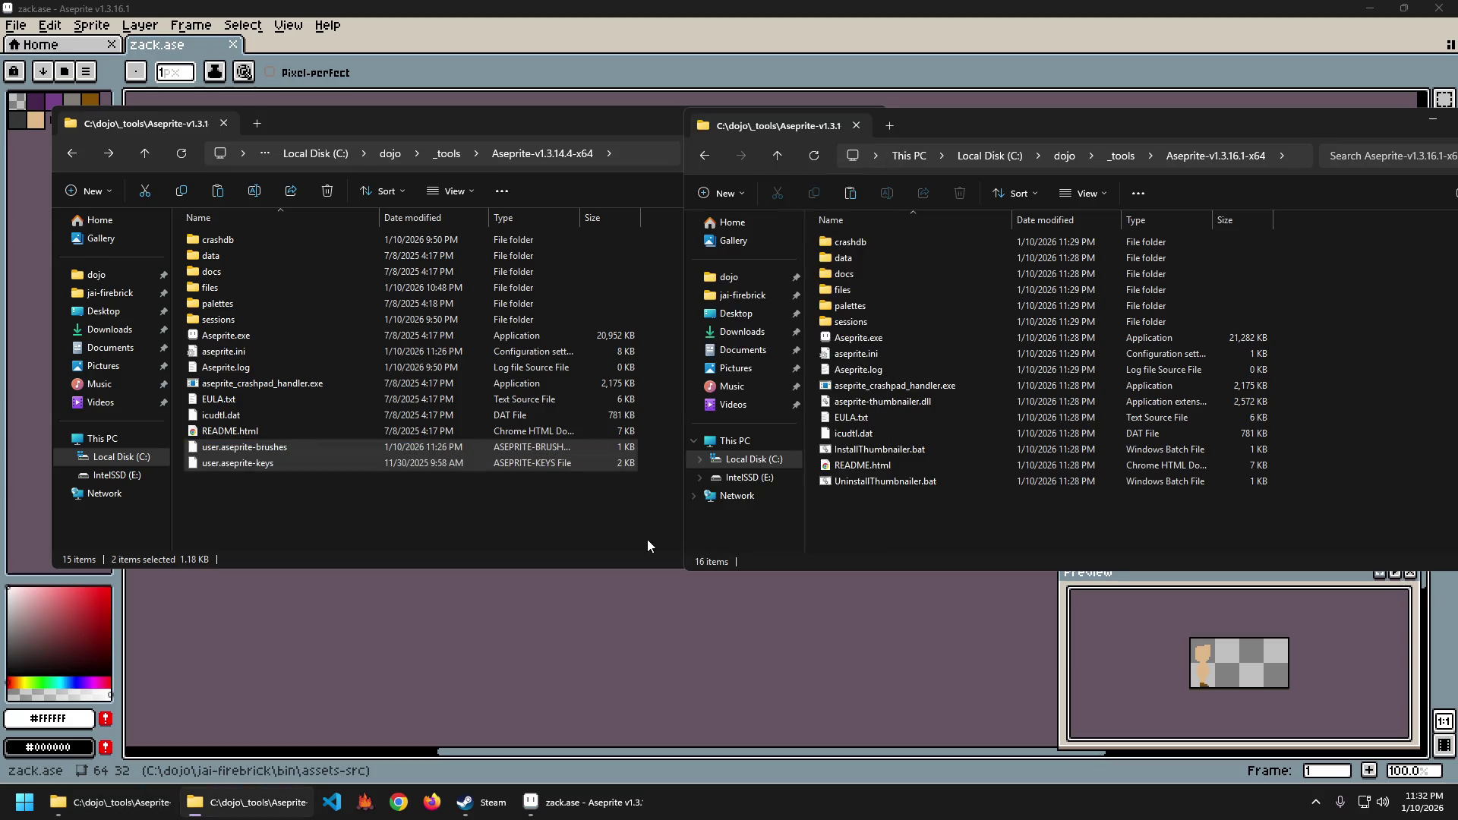
{"action": "key", "text": "ctrl+v"}
Replace the new sessions folder's lone session with the six old session folders.
{"action": "left_click", "coordinate": [509, 514]}
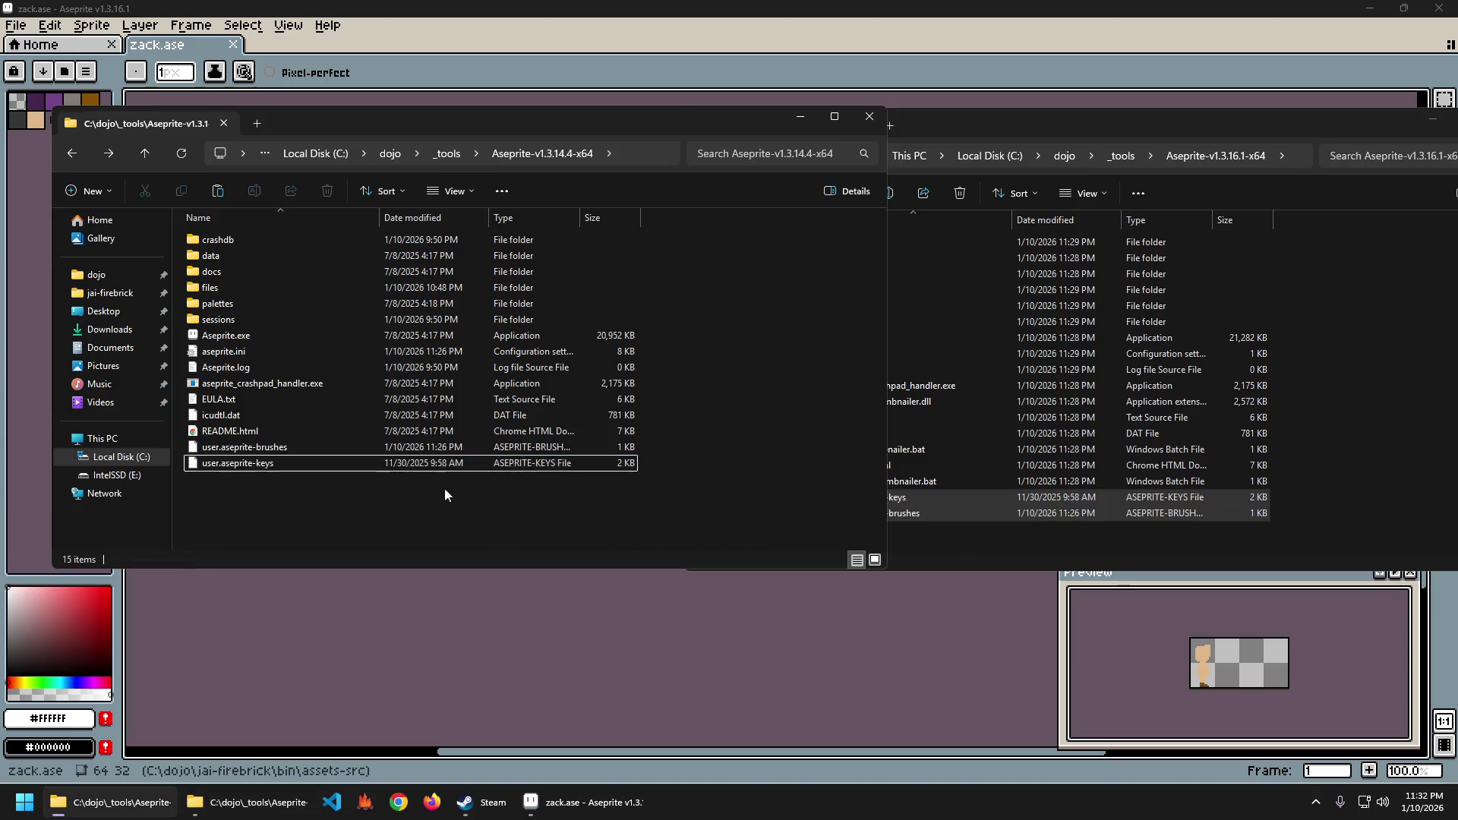
{"action": "double_click", "coordinate": [257, 319]}
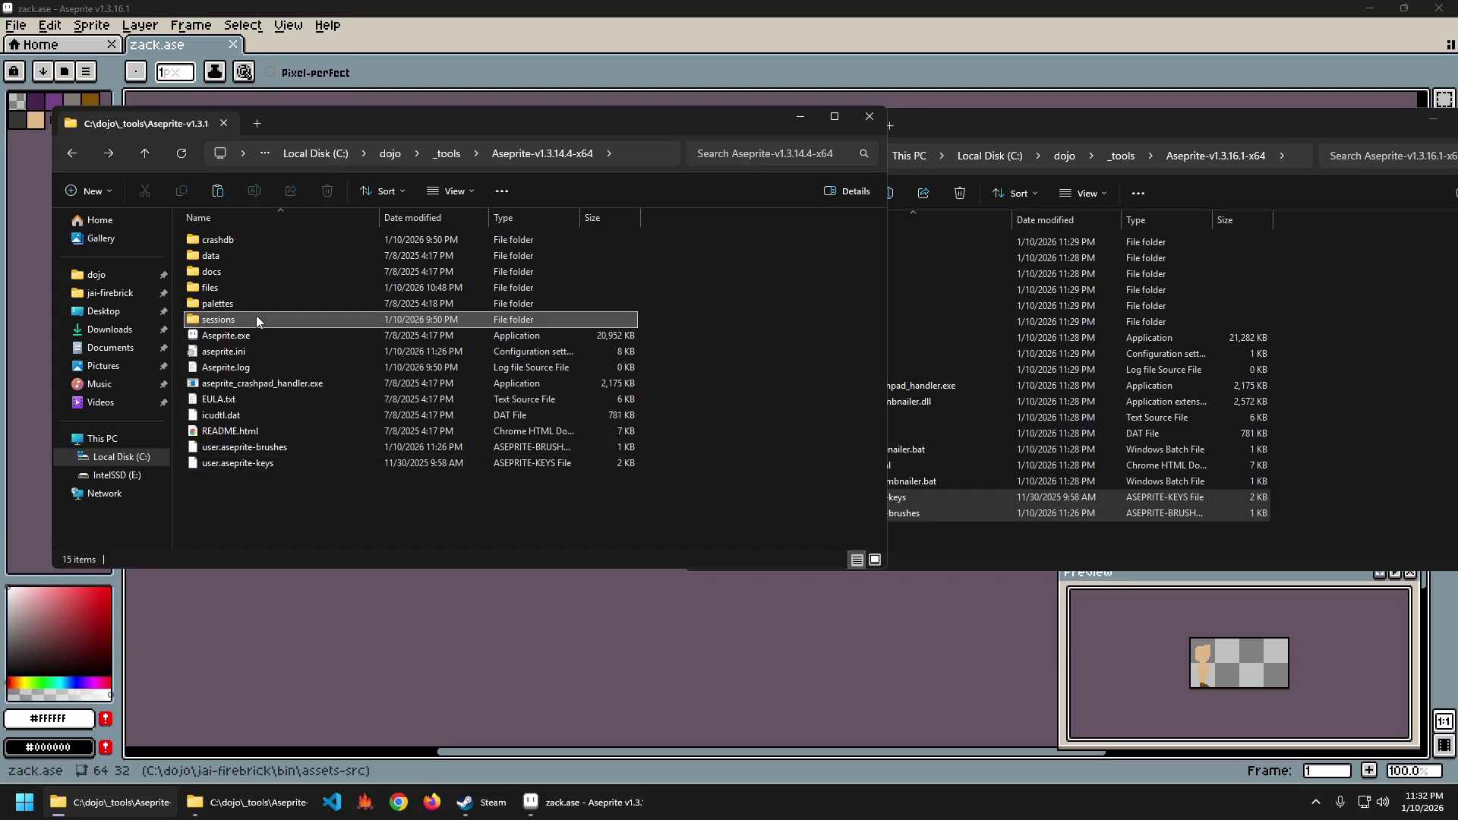
{"action": "left_click", "coordinate": [1345, 258]}
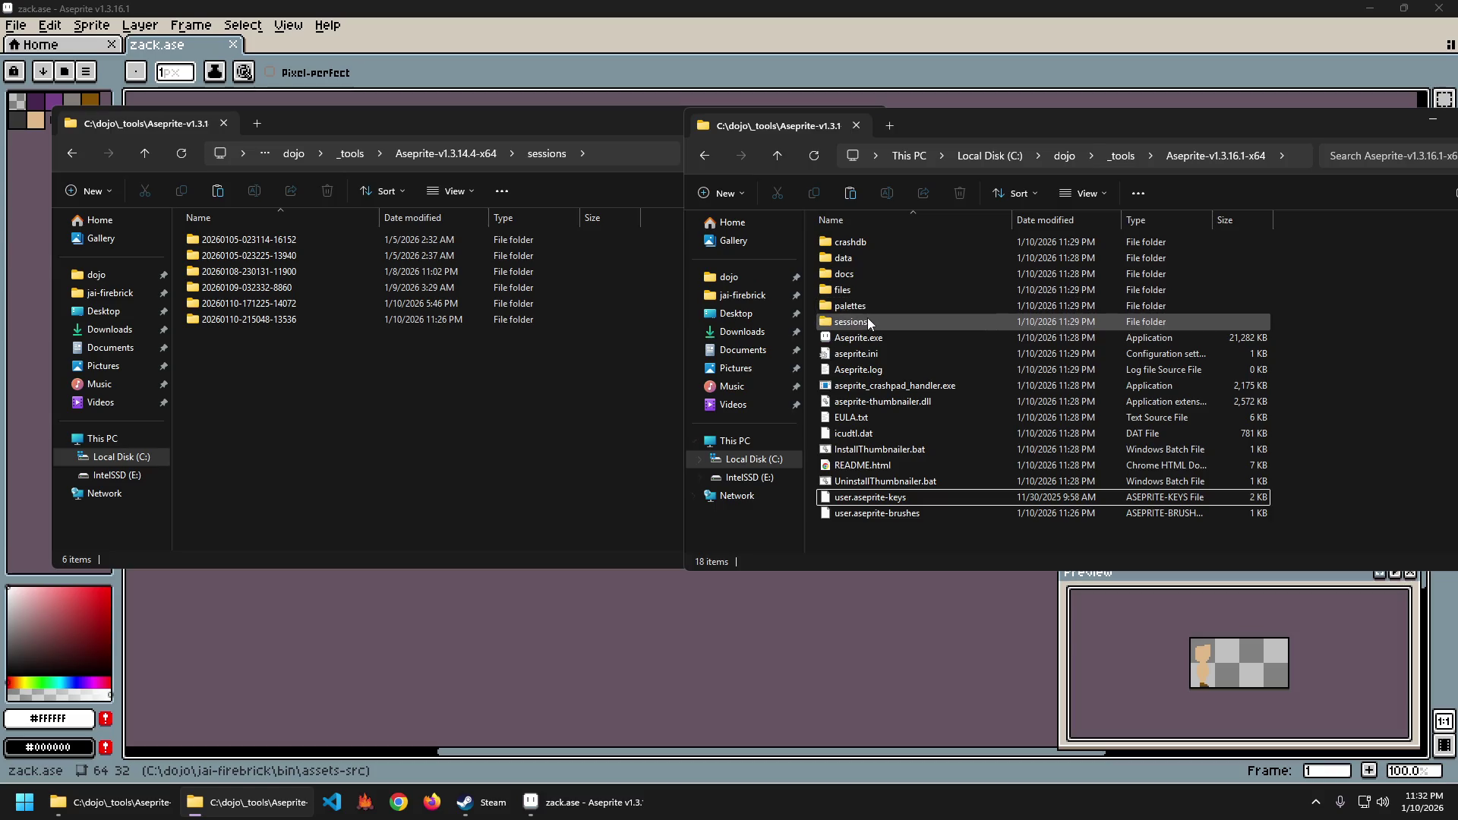
{"action": "double_click", "coordinate": [843, 321]}
{"action": "left_click_drag", "start_coordinate": [357, 383], "coordinate": [256, 226]}
{"action": "left_click", "coordinate": [913, 242]}
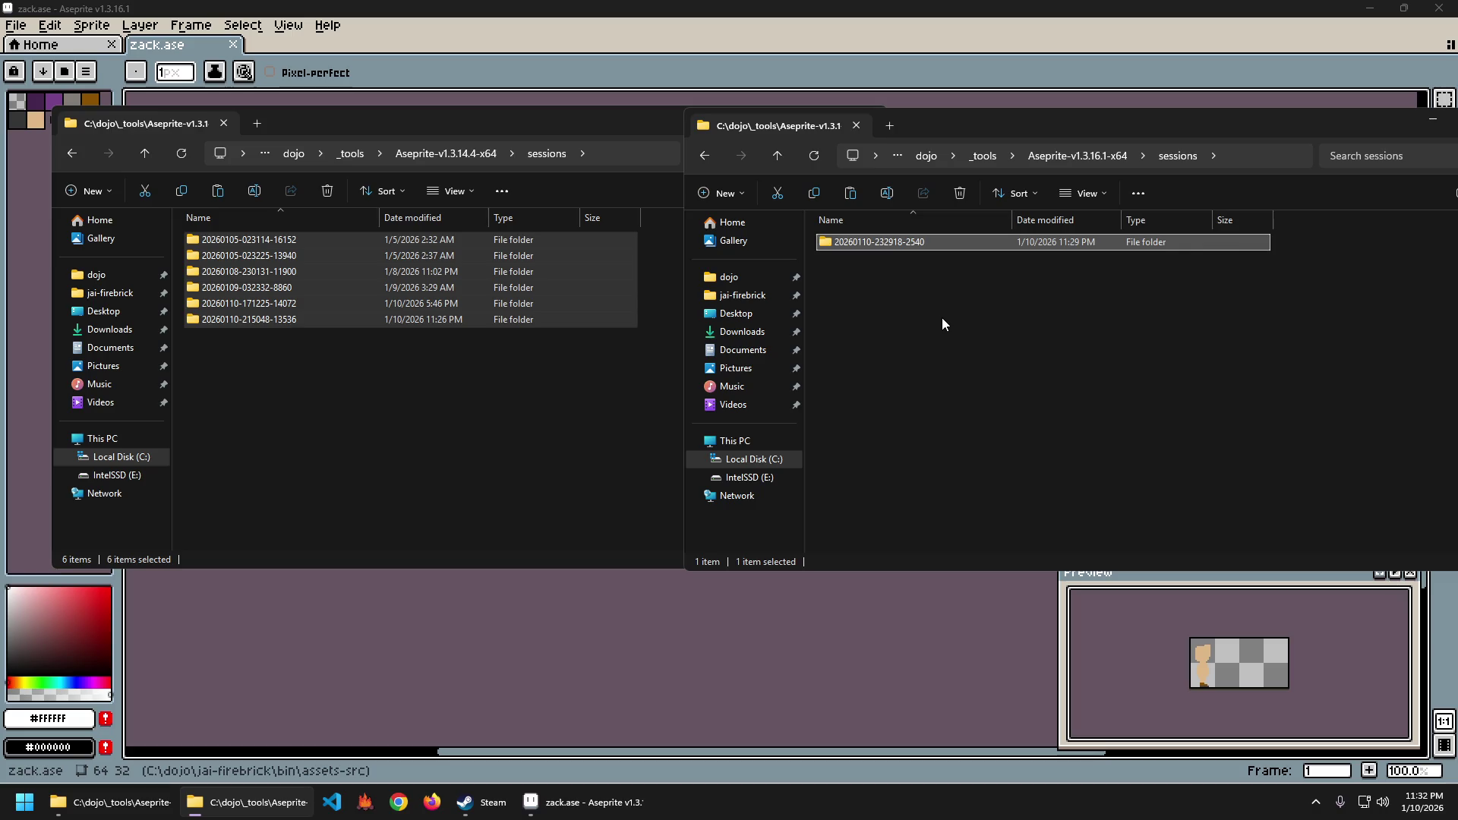
{"action": "key", "text": "Delete"}
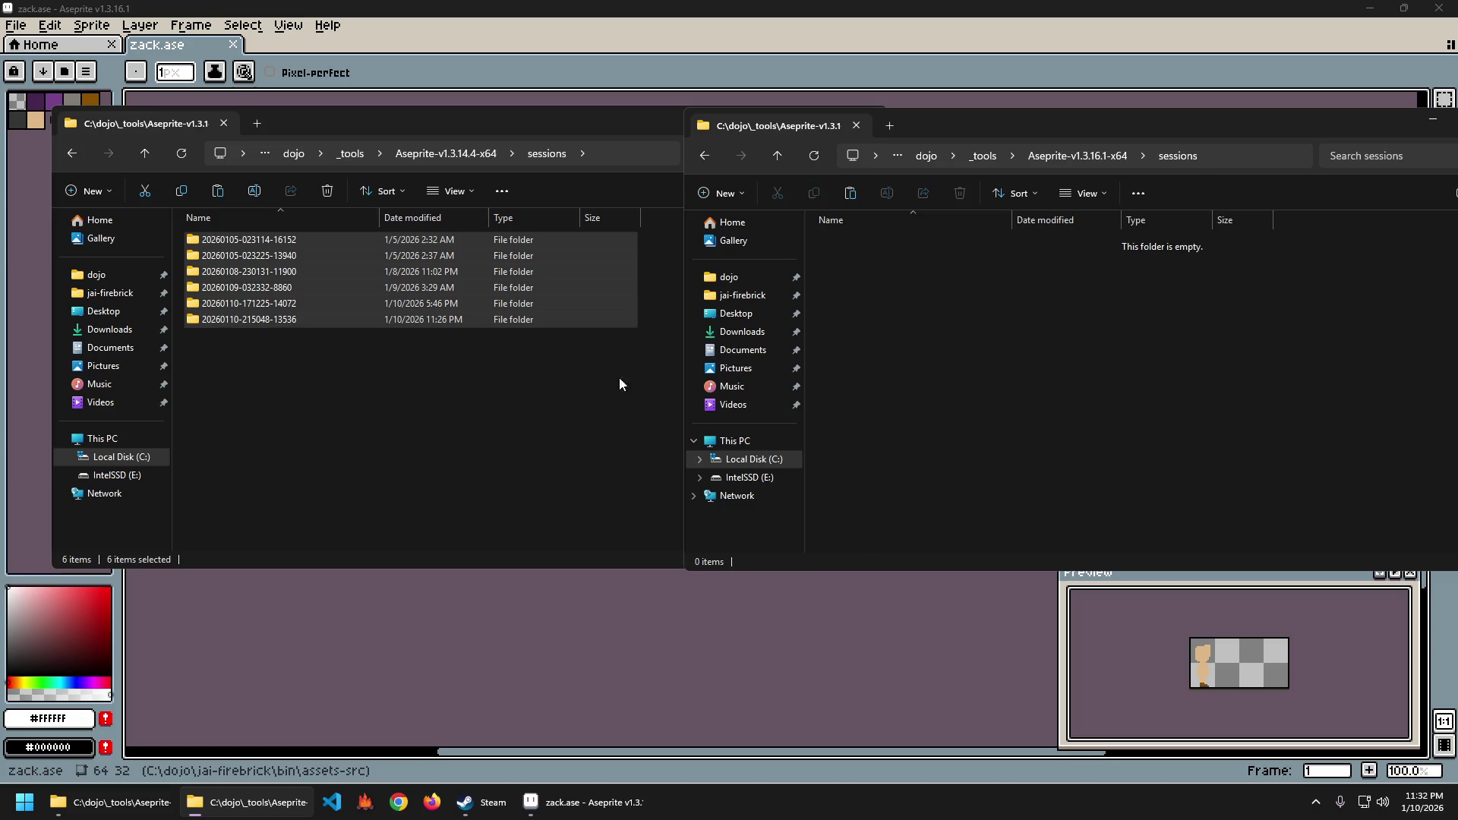
{"action": "key", "text": "ctrl+v"}
{"action": "left_click", "coordinate": [562, 399]}
{"action": "double_click", "coordinate": [287, 255]}
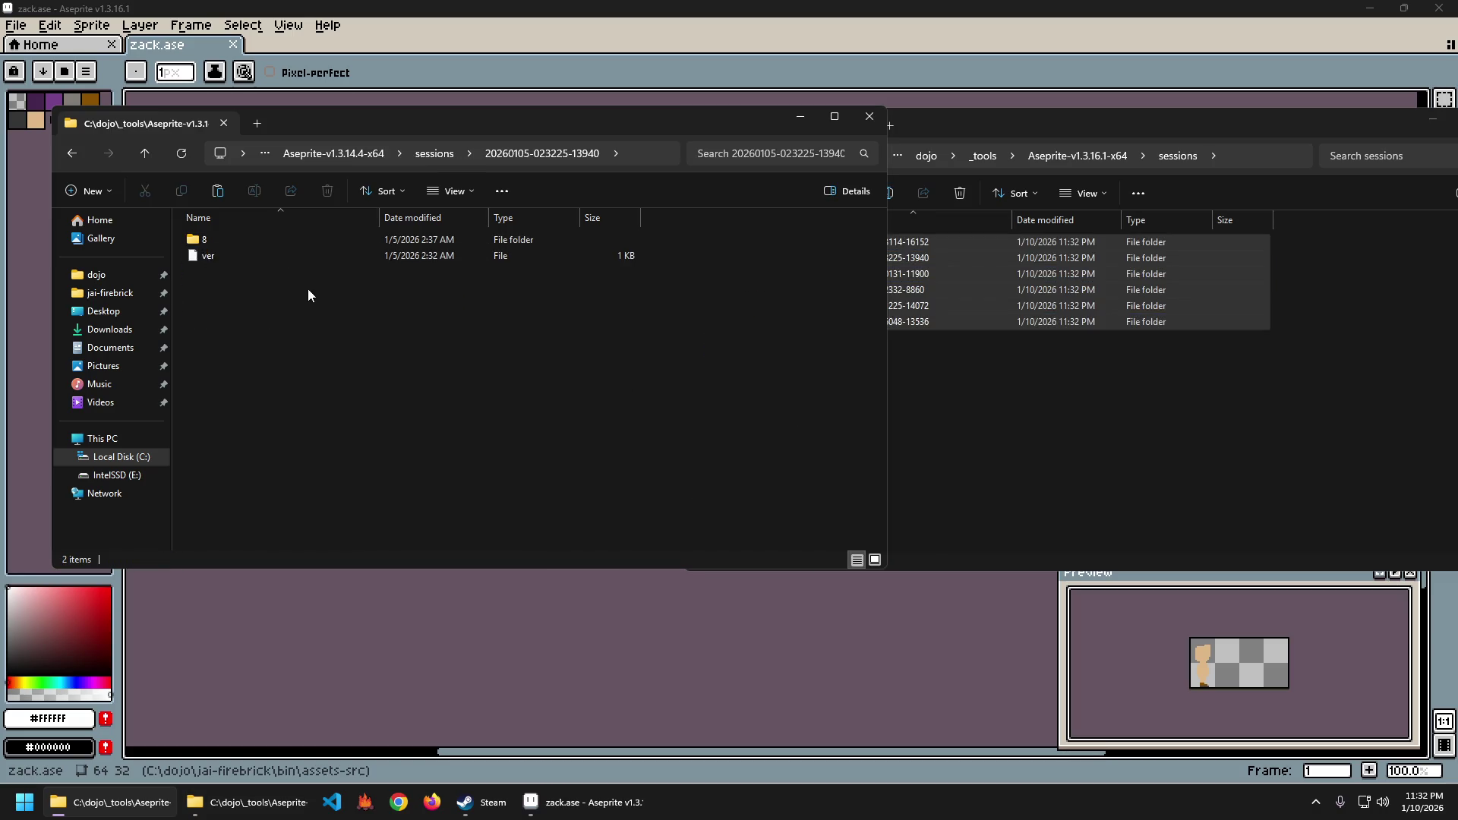
{"action": "key", "text": "alt+Left"}
{"action": "double_click", "coordinate": [266, 304]}
{"action": "key", "text": "alt+Left"}
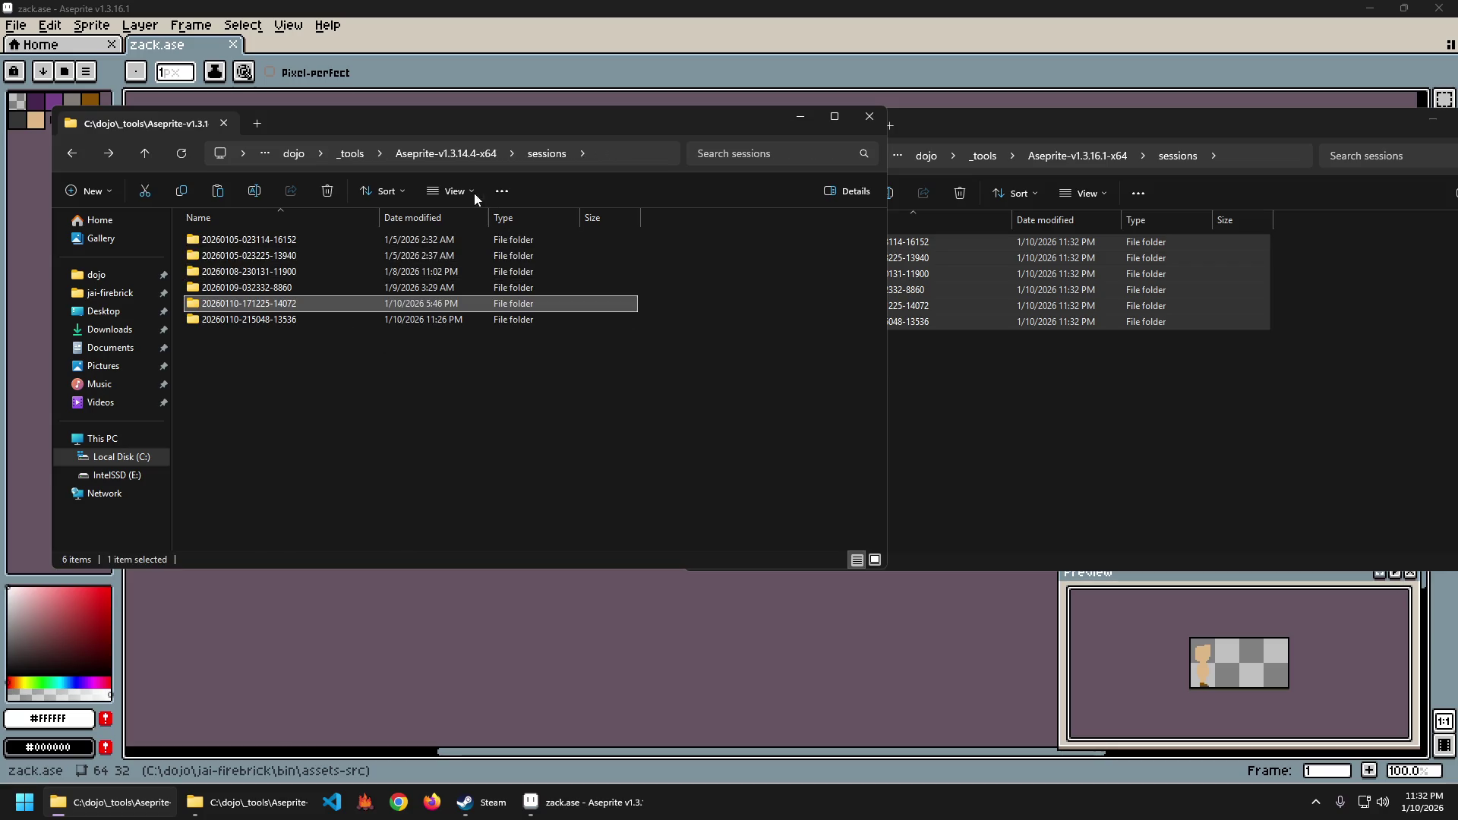
{"action": "left_click", "coordinate": [442, 154]}
Compare the palettes folders of the old v1.3.14.4 and new v1.3.16.1 versions.
{"action": "left_click", "coordinate": [1073, 156]}
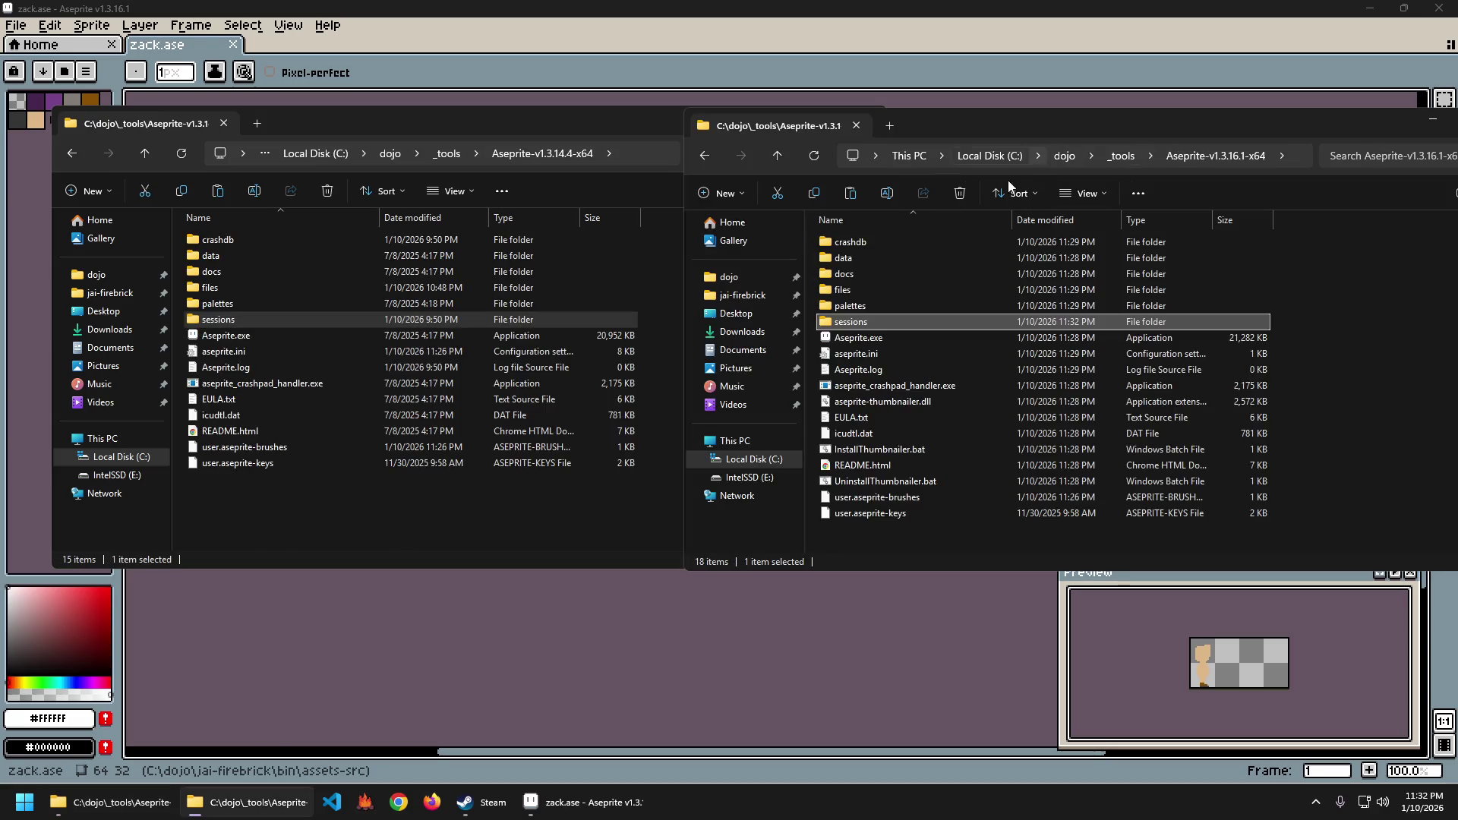
{"action": "double_click", "coordinate": [229, 305]}
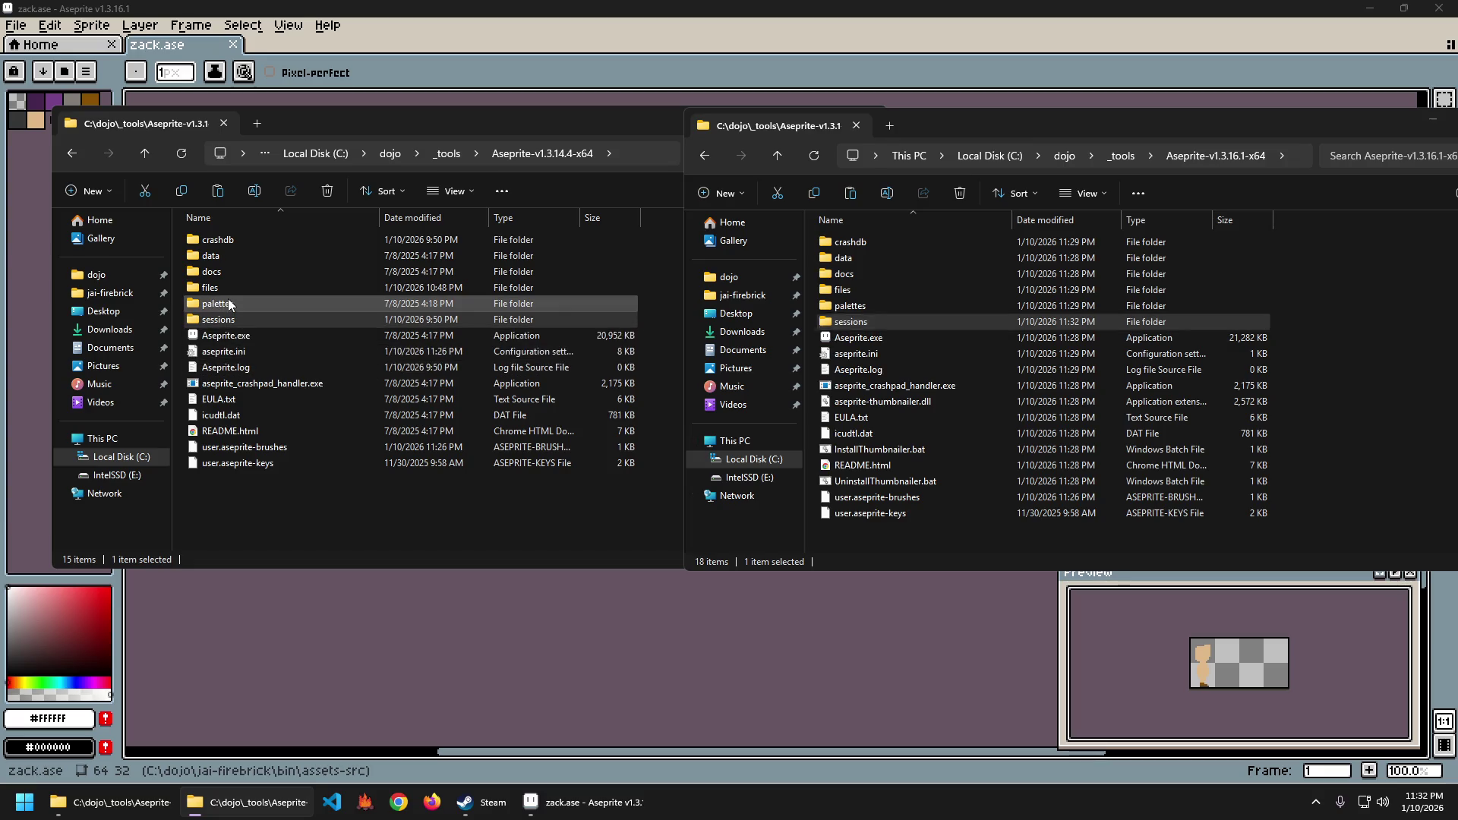
{"action": "key", "text": "alt+Left"}
{"action": "left_click", "coordinate": [901, 302]}
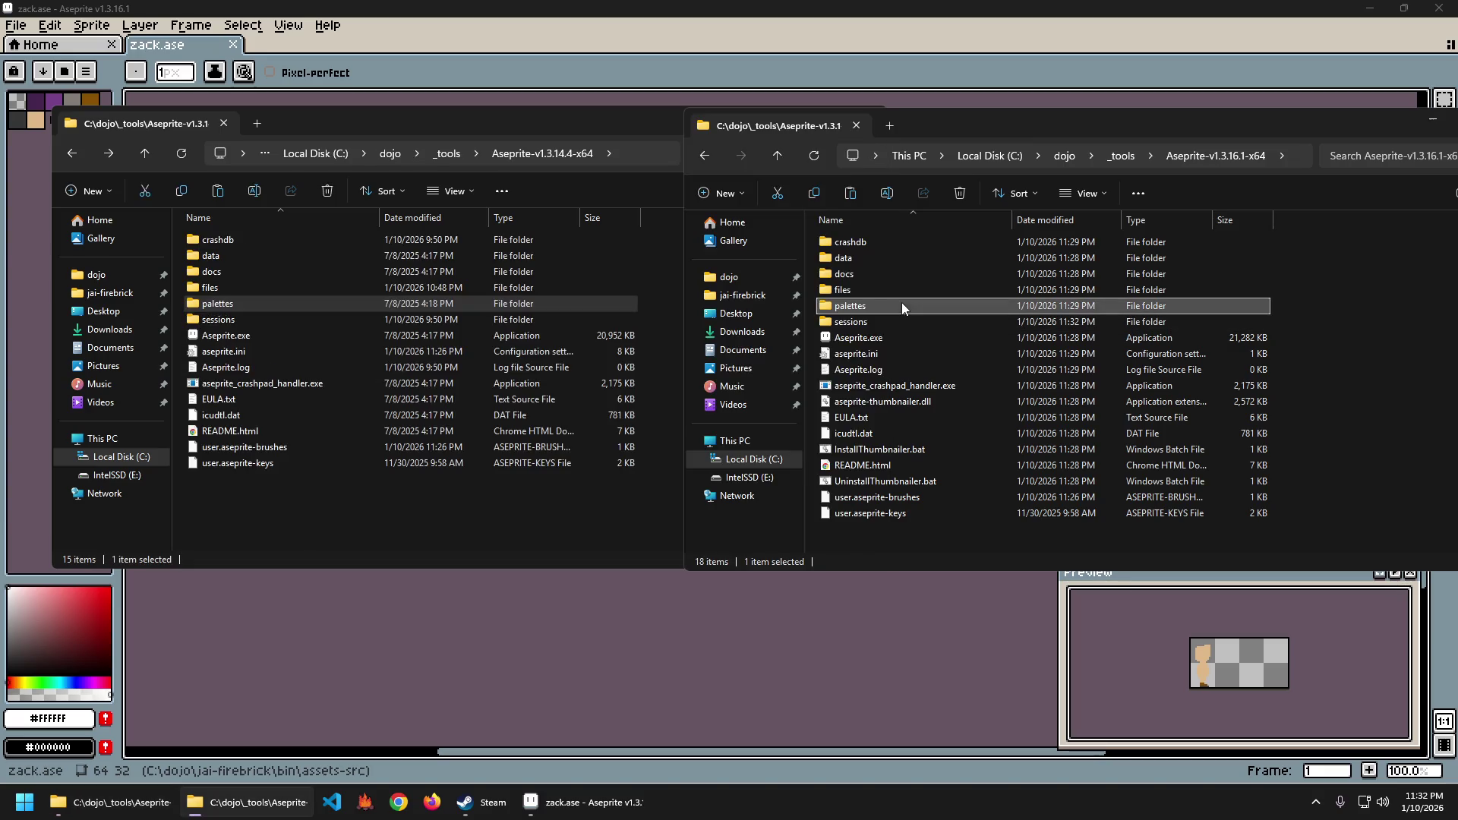
{"action": "double_click", "coordinate": [867, 300]}
{"action": "key", "text": "alt+Left"}
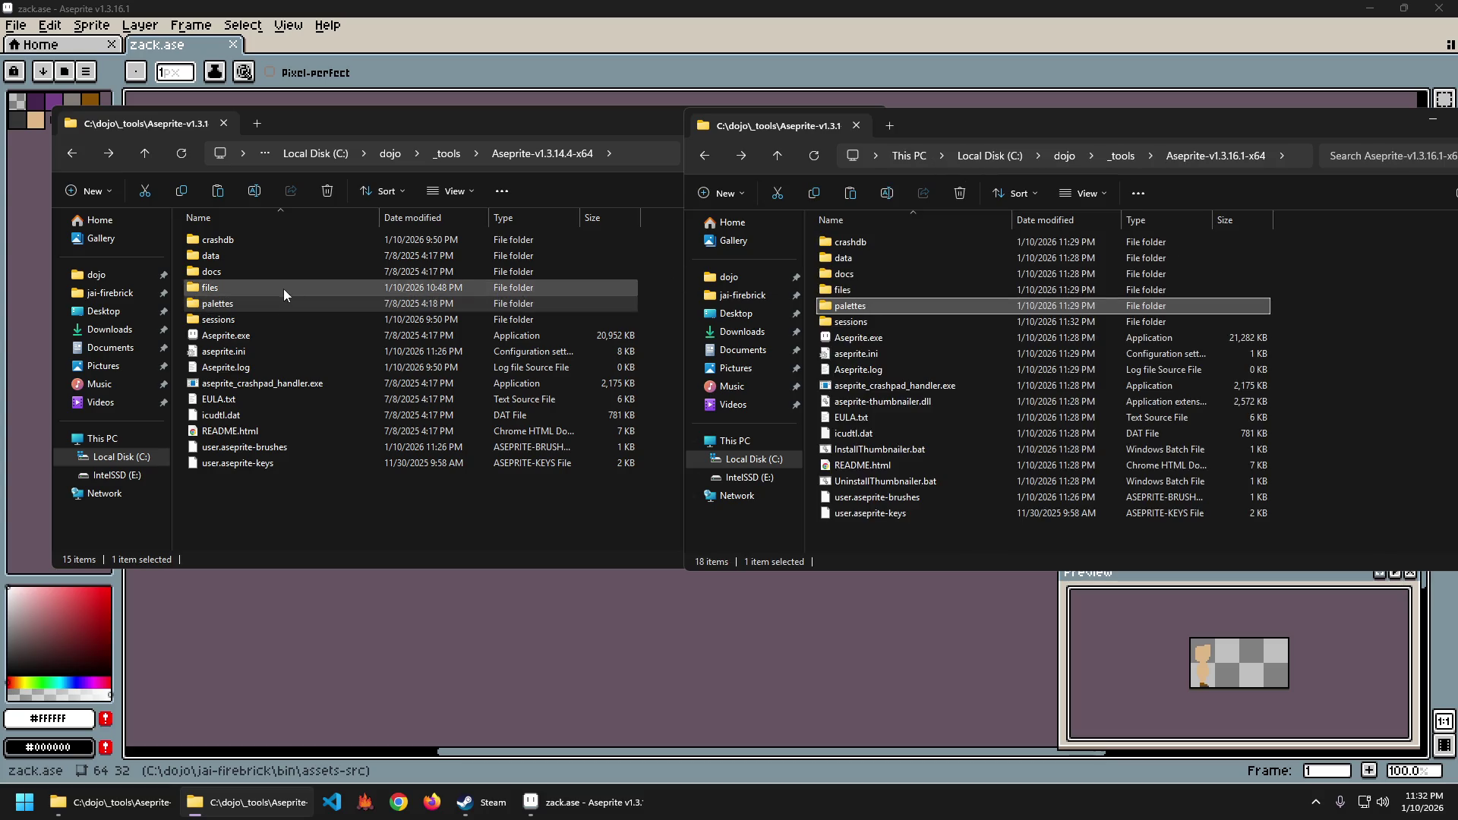
In the old version's files folder, widen the Name column and preview the chick_gold_24 settings file as text.
{"action": "double_click", "coordinate": [284, 287]}
{"action": "scroll", "coordinate": [549, 299], "scroll_direction": "down", "scroll_amount": 5}
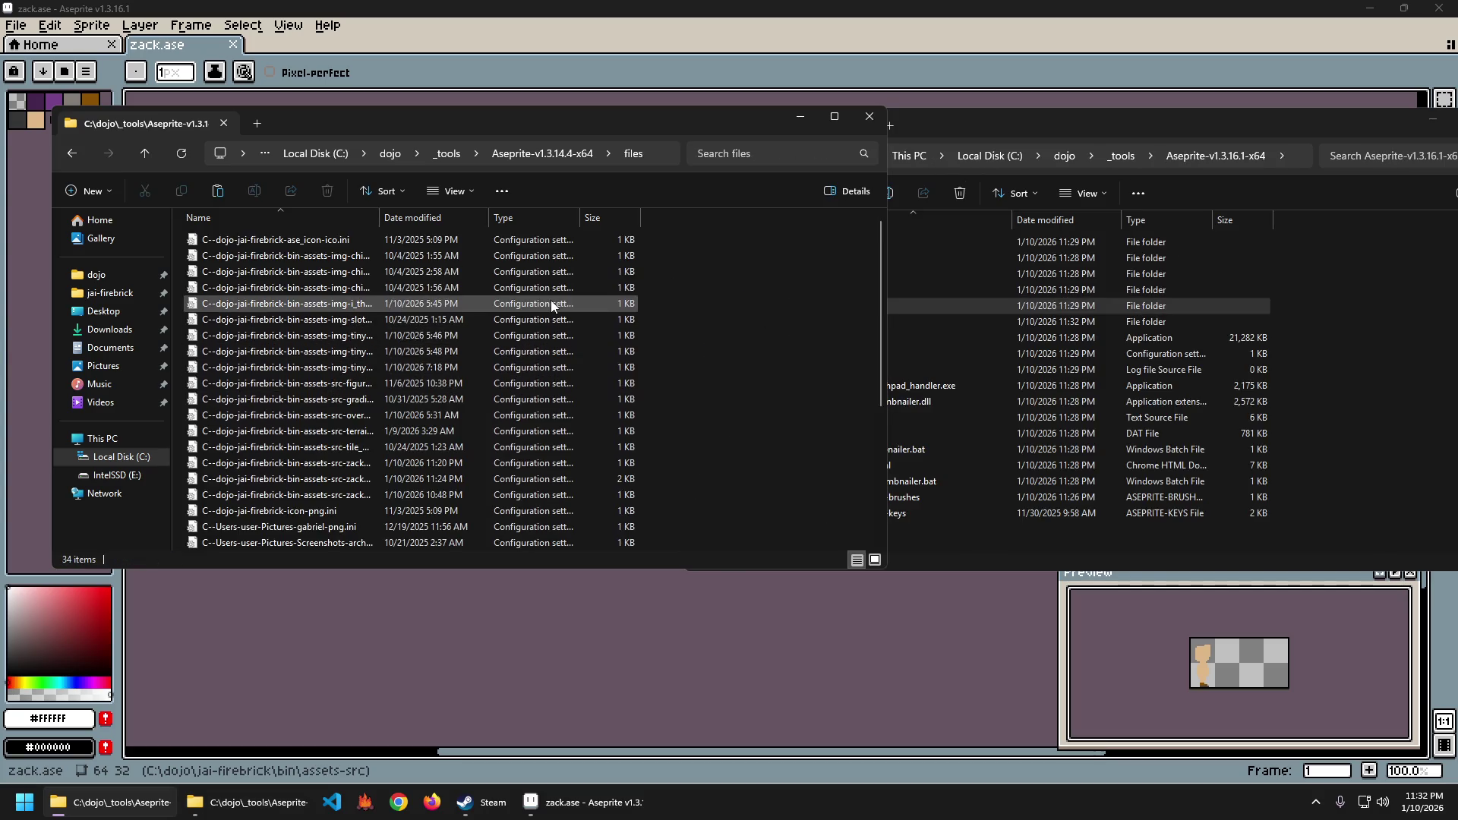
{"action": "mouse_move", "coordinate": [379, 212]}
{"action": "left_mouse_down"}
{"action": "mouse_move", "coordinate": [653, 221]}
{"action": "mouse_move", "coordinate": [676, 237]}
{"action": "mouse_move", "coordinate": [464, 250]}
{"action": "left_mouse_up"}
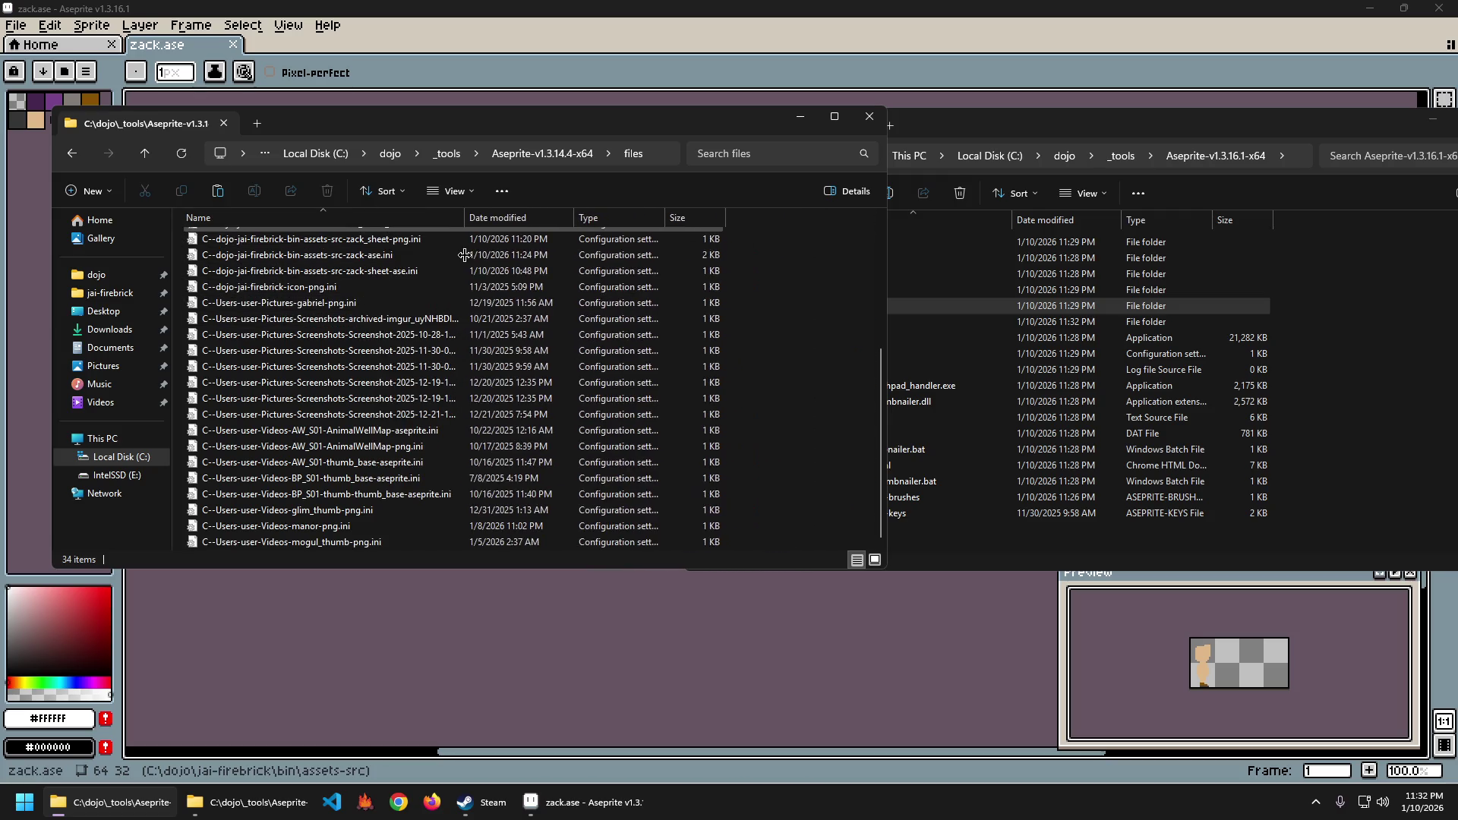
{"action": "scroll", "coordinate": [436, 358], "scroll_direction": "up", "scroll_amount": 5}
{"action": "right_click", "coordinate": [318, 275]}
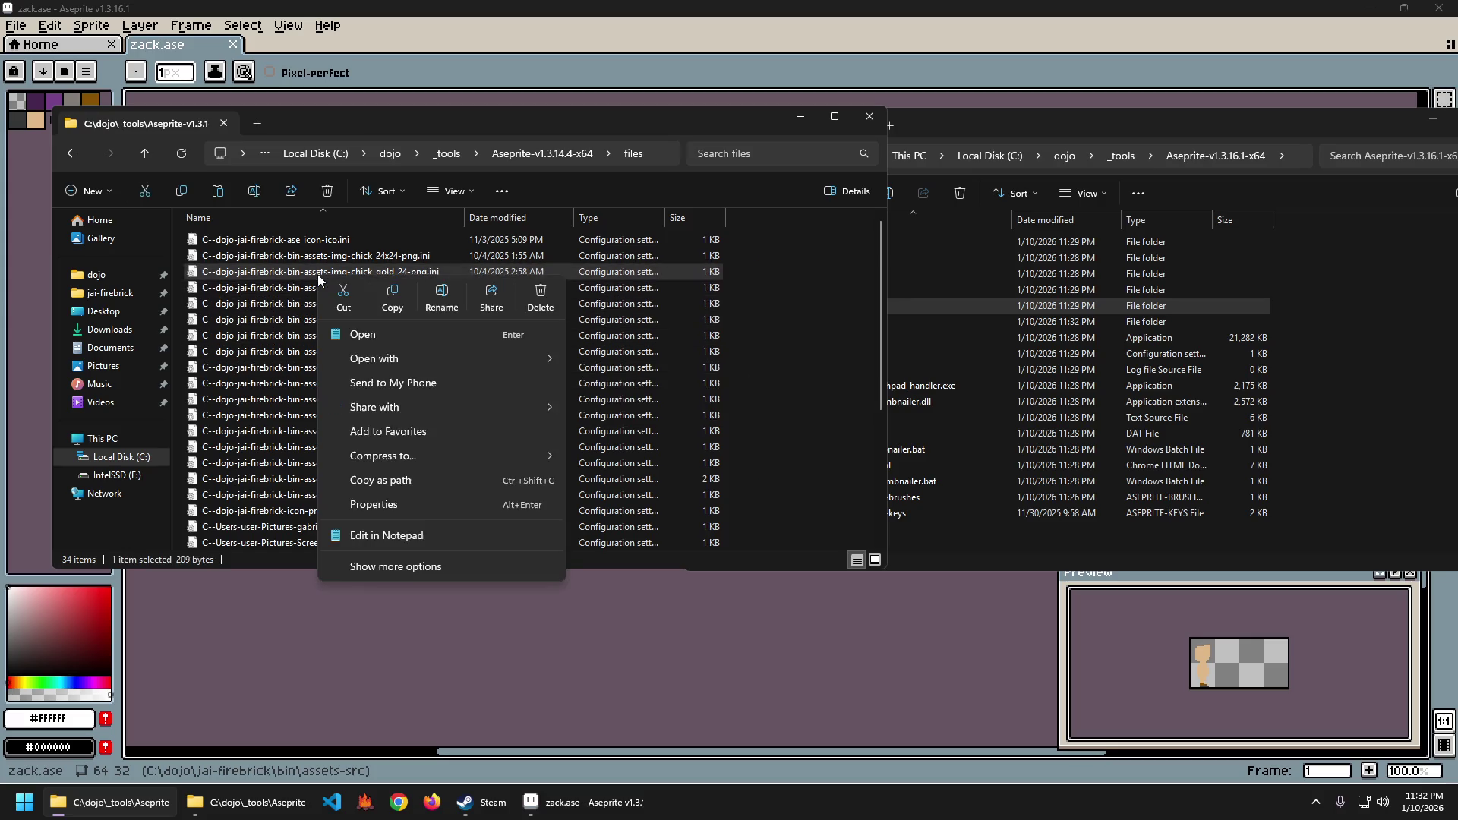
{"action": "left_click", "coordinate": [403, 536]}
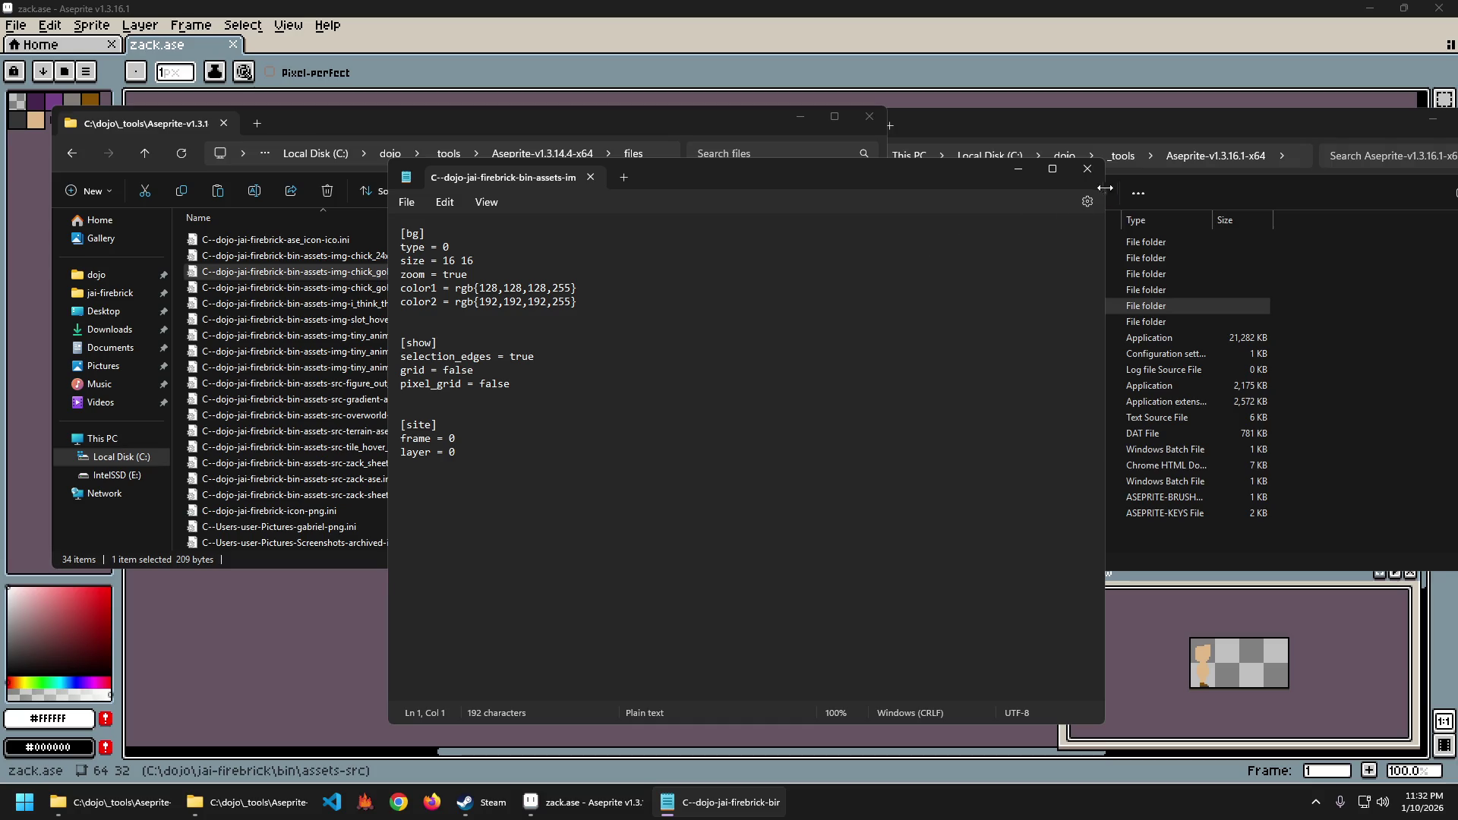
{"action": "left_click", "coordinate": [1088, 168]}
Replace the new files folder's single .ini with the old version's 34 settings files.
{"action": "left_click", "coordinate": [787, 267]}
{"action": "key", "text": "ctrl+a"}
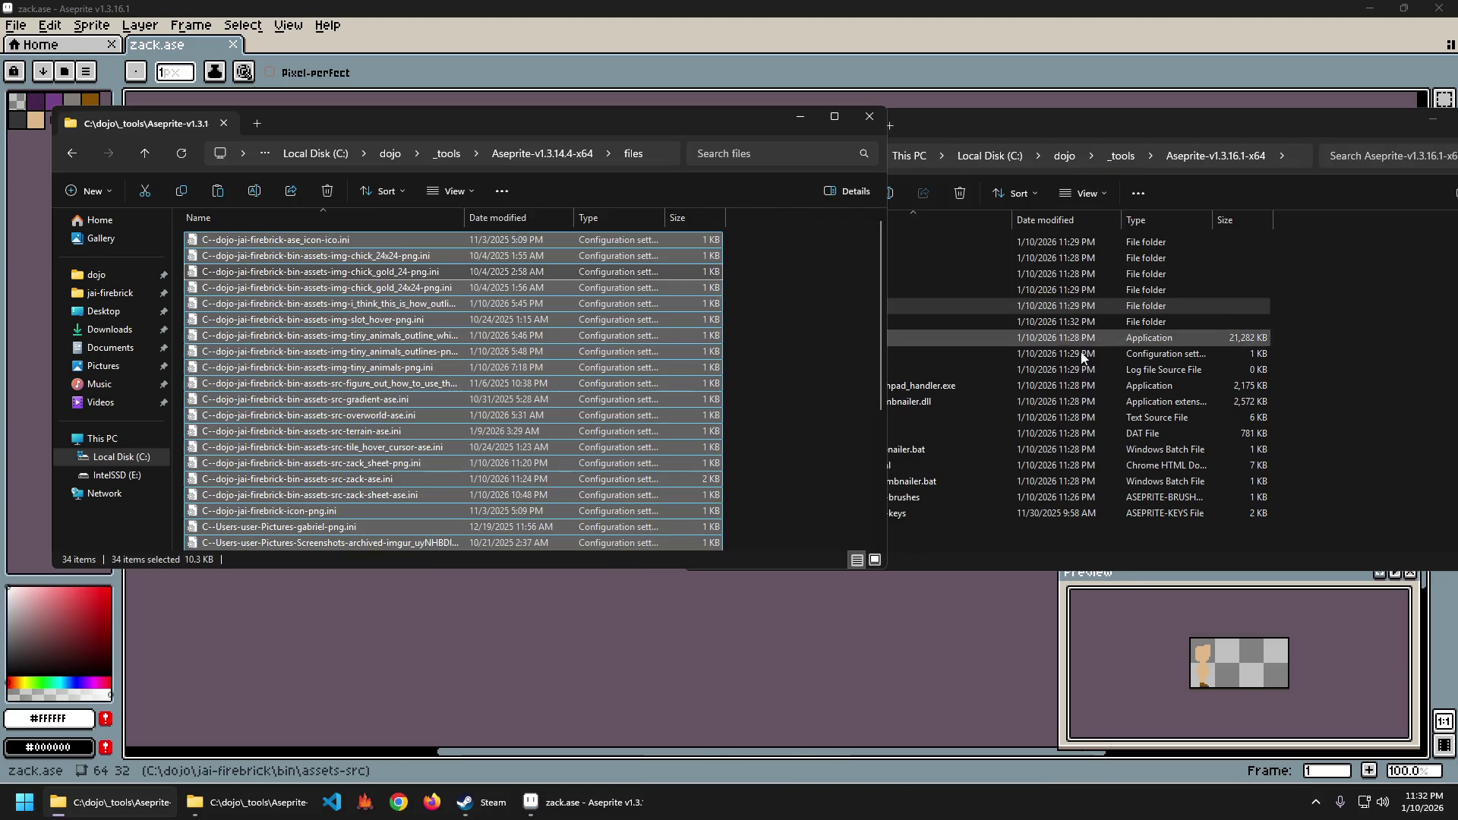
{"action": "left_click", "coordinate": [1375, 286]}
{"action": "double_click", "coordinate": [833, 290]}
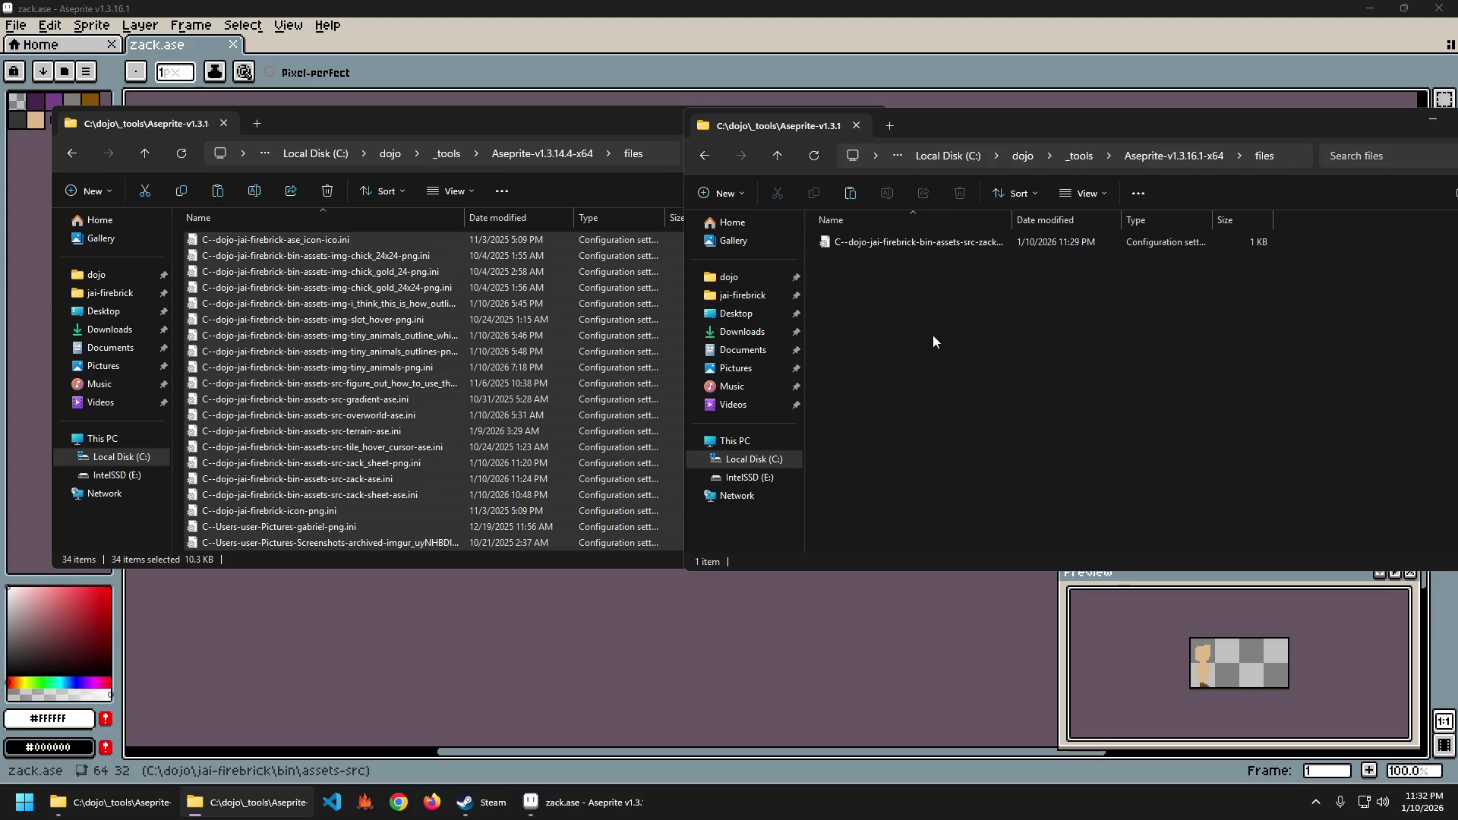
{"action": "key", "text": "ctrl+a"}
{"action": "key", "text": "Delete"}
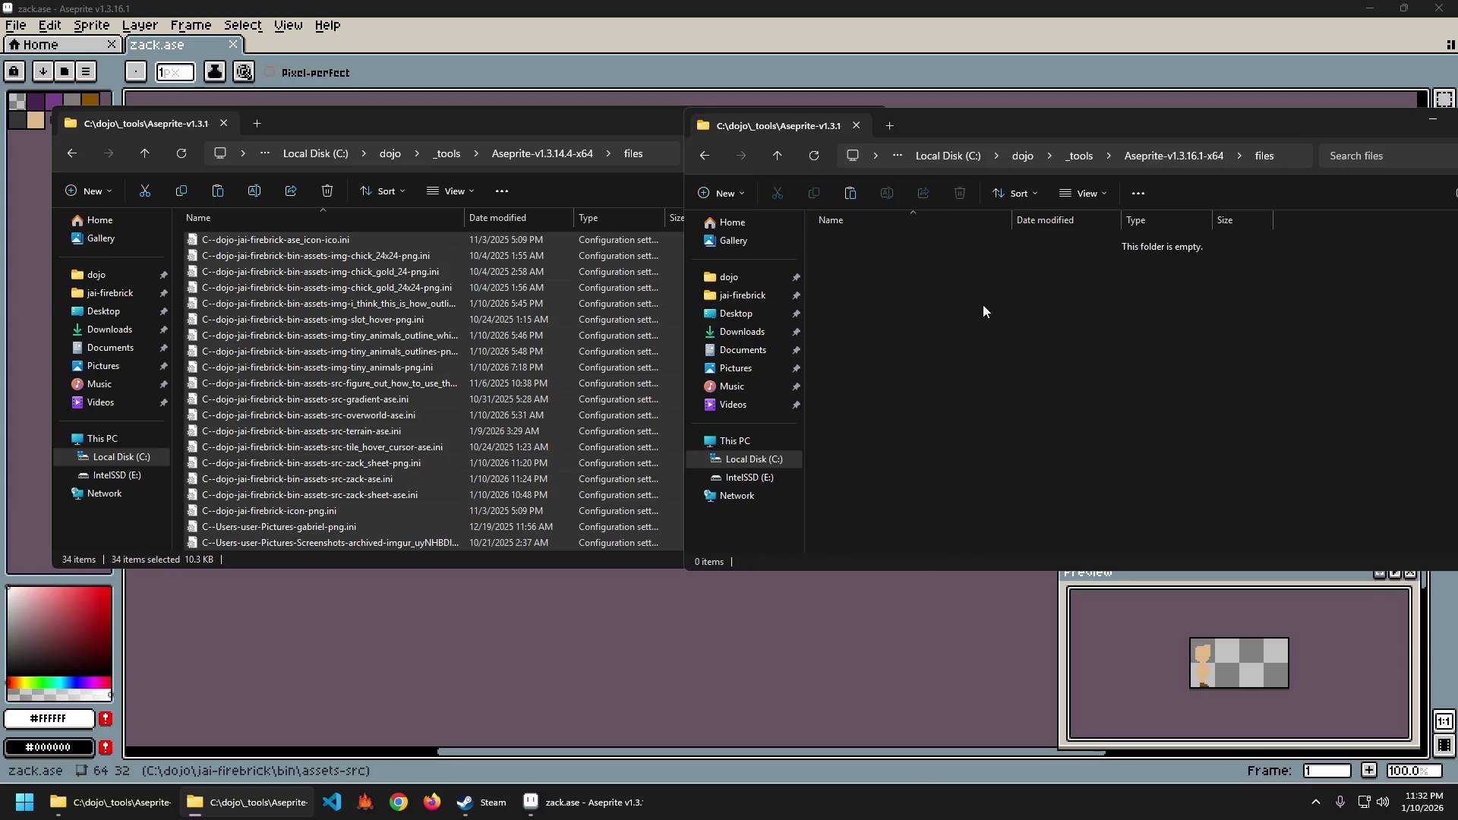
{"action": "key", "text": "ctrl+v"}
{"action": "left_click", "coordinate": [1344, 284]}
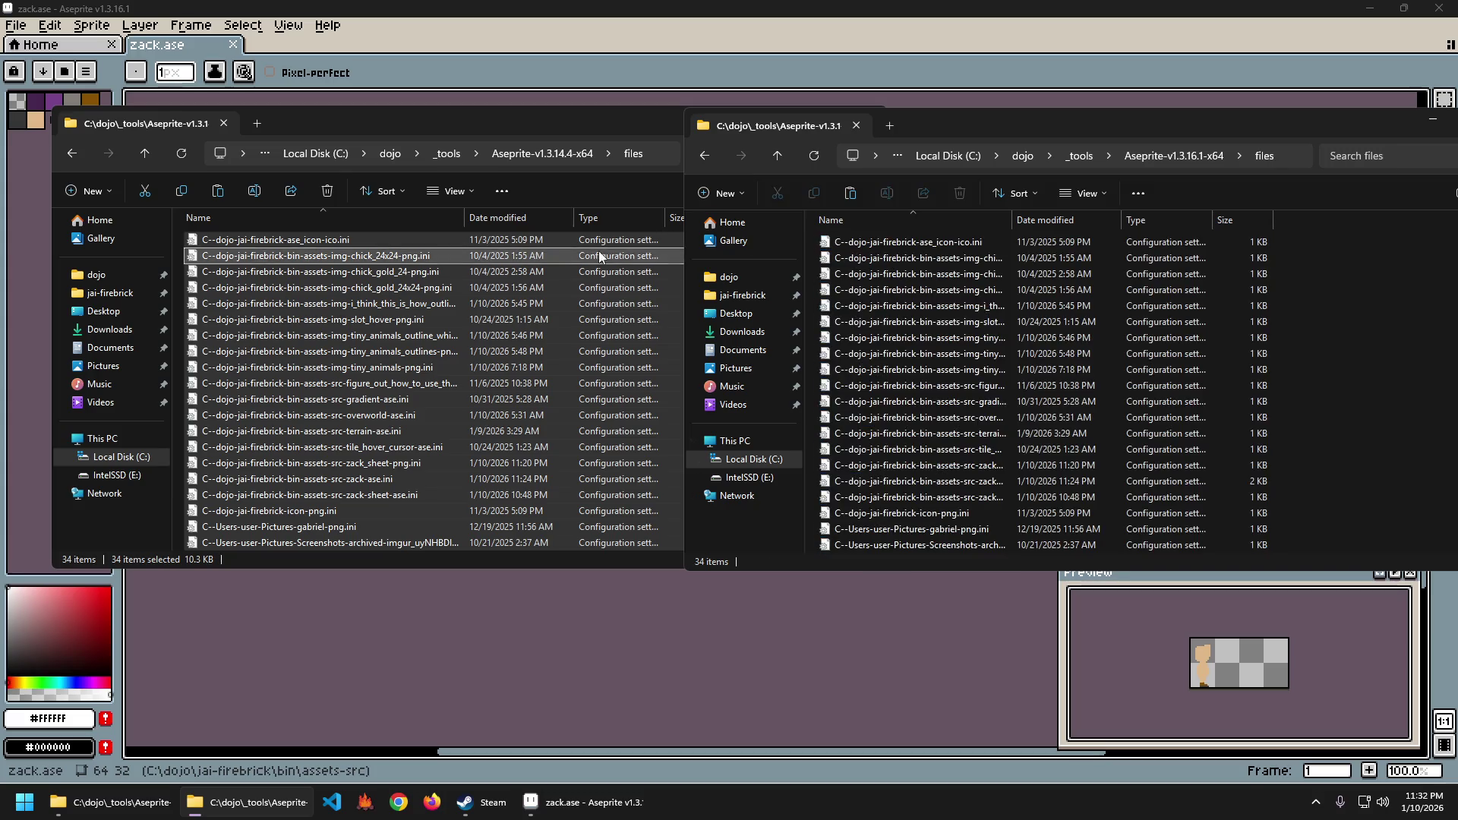
Return both Explorer windows to their Aseprite version main folders.
{"action": "left_click", "coordinate": [631, 121]}
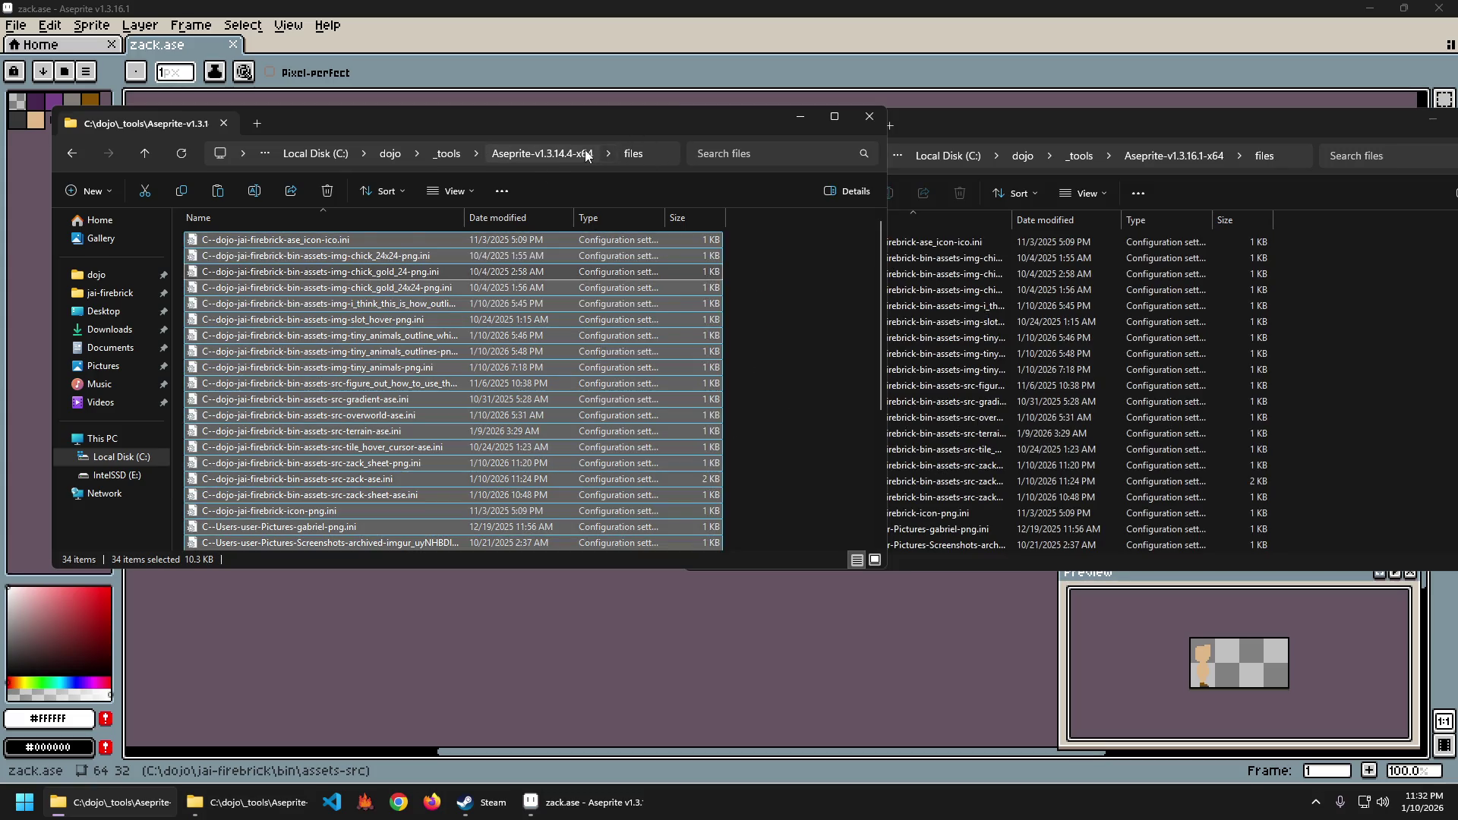
{"action": "left_click", "coordinate": [540, 152]}
{"action": "left_click", "coordinate": [1173, 156]}
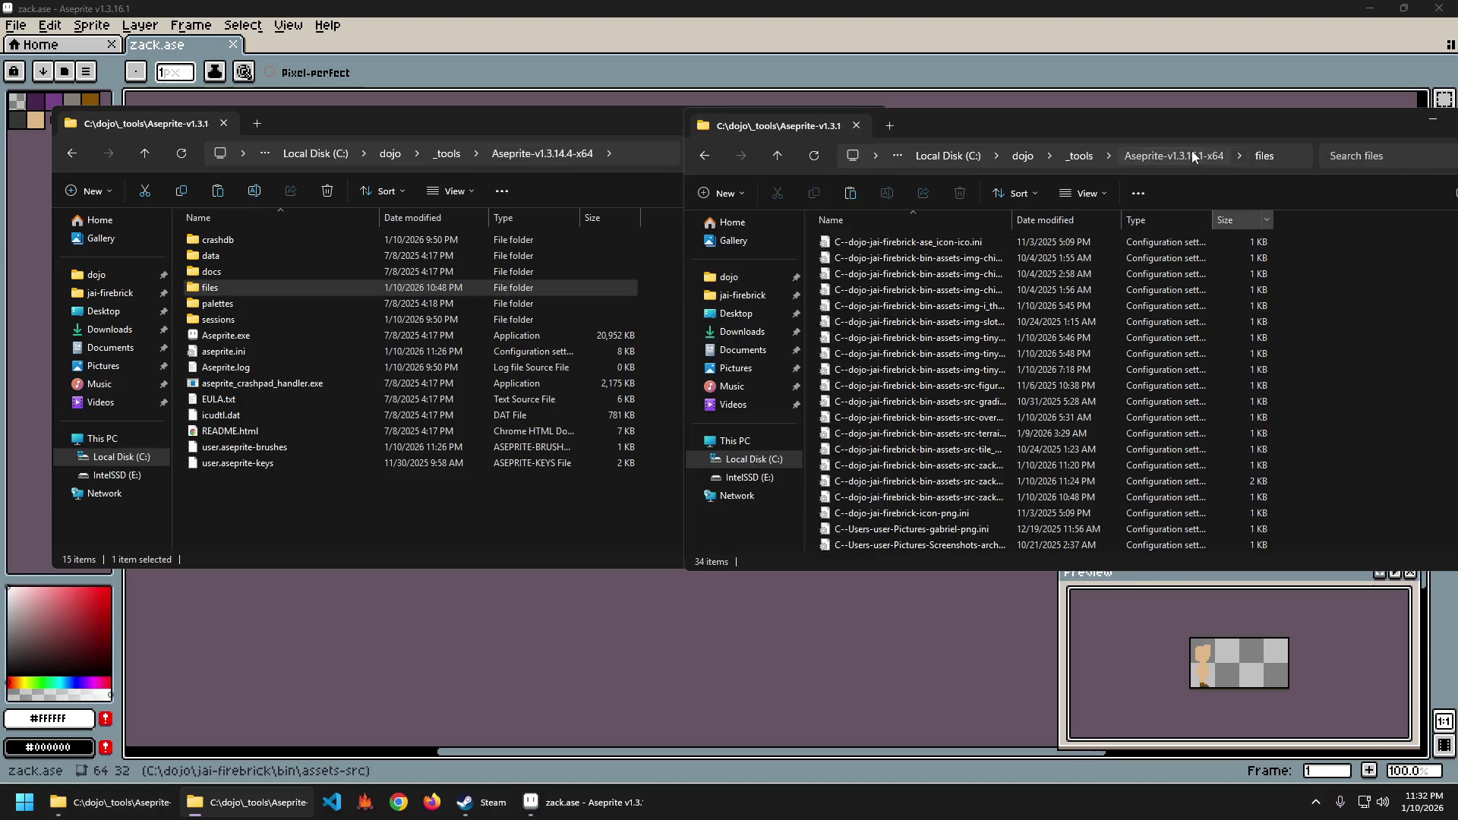
Compare the docs folders of both versions and check the old version's data folder.
{"action": "double_click", "coordinate": [255, 271]}
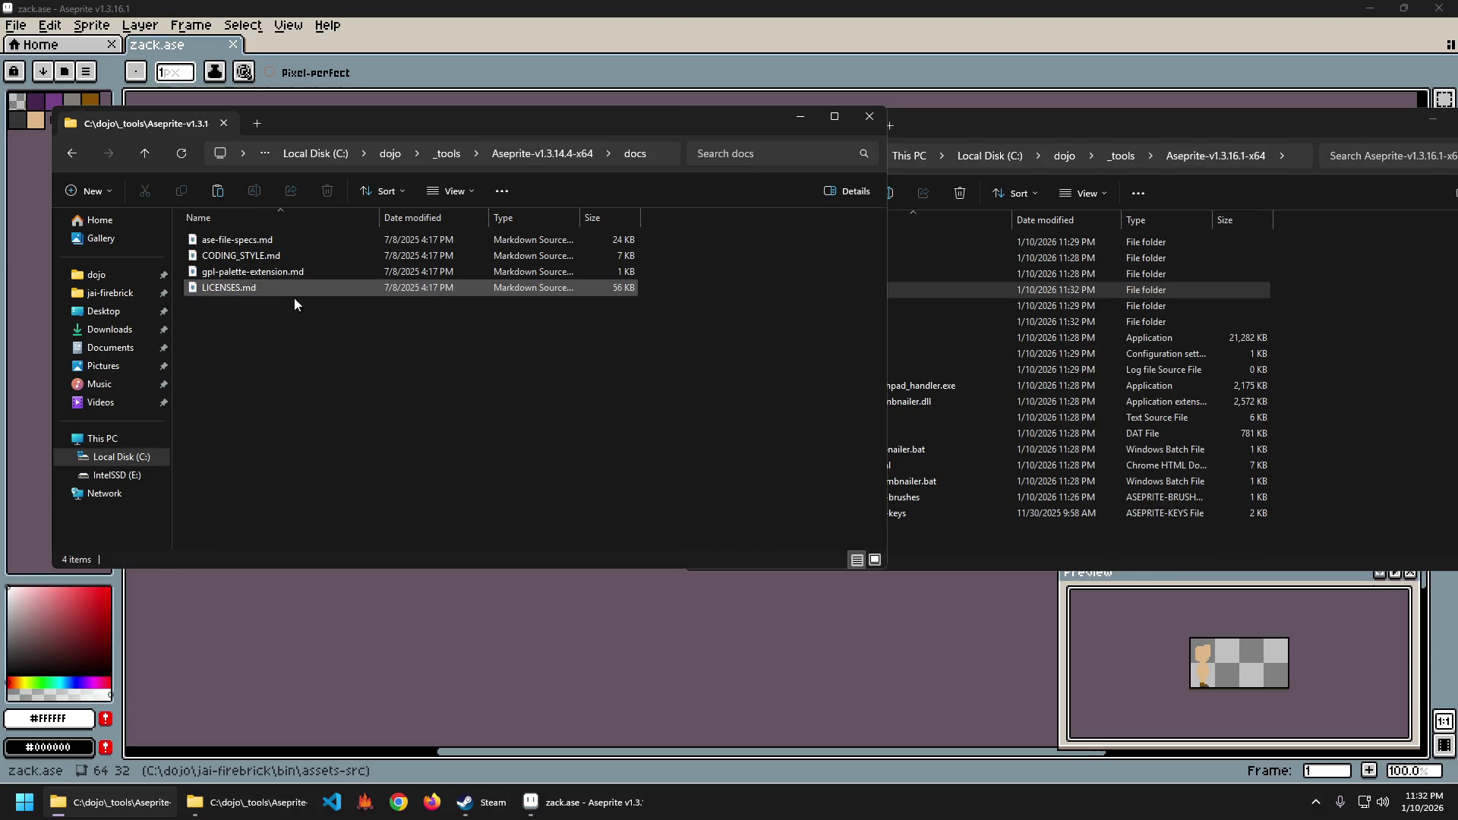
{"action": "left_click", "coordinate": [1278, 257]}
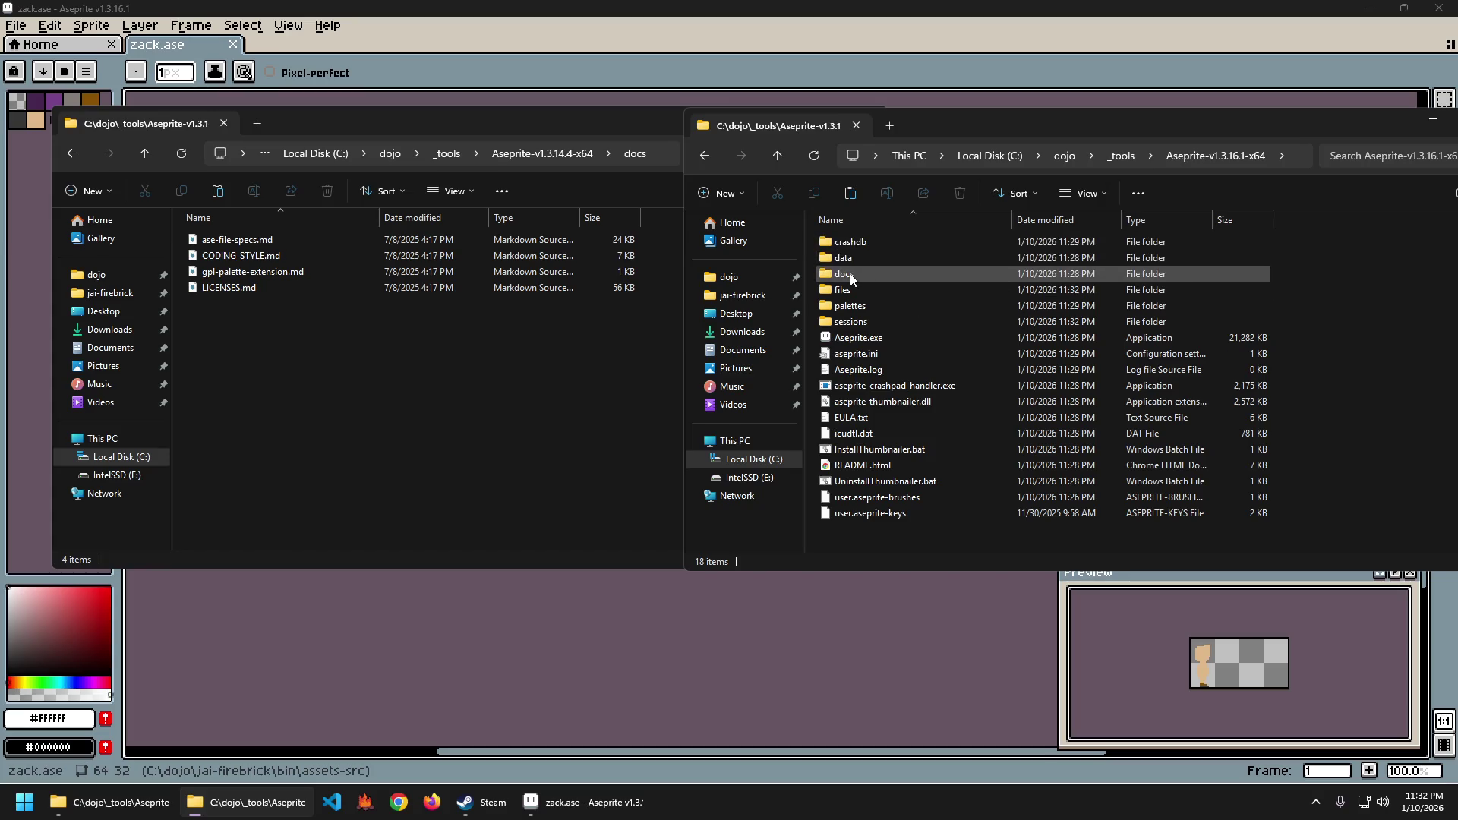
{"action": "double_click", "coordinate": [874, 257]}
{"action": "left_click", "coordinate": [260, 316]}
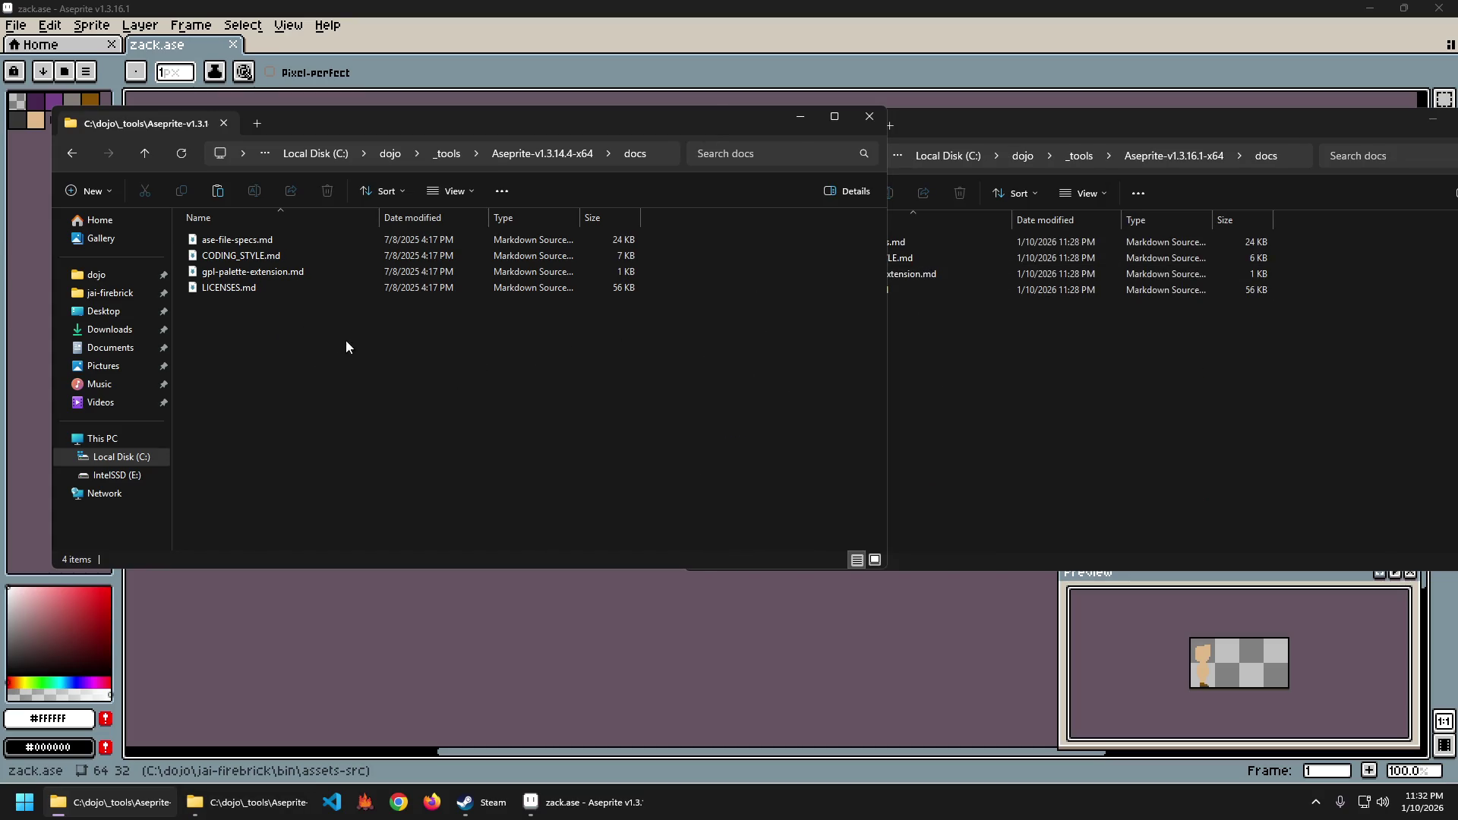
{"action": "key", "text": "alt+Left"}
{"action": "left_click", "coordinate": [1246, 372]}
{"action": "key", "text": "alt+Left"}
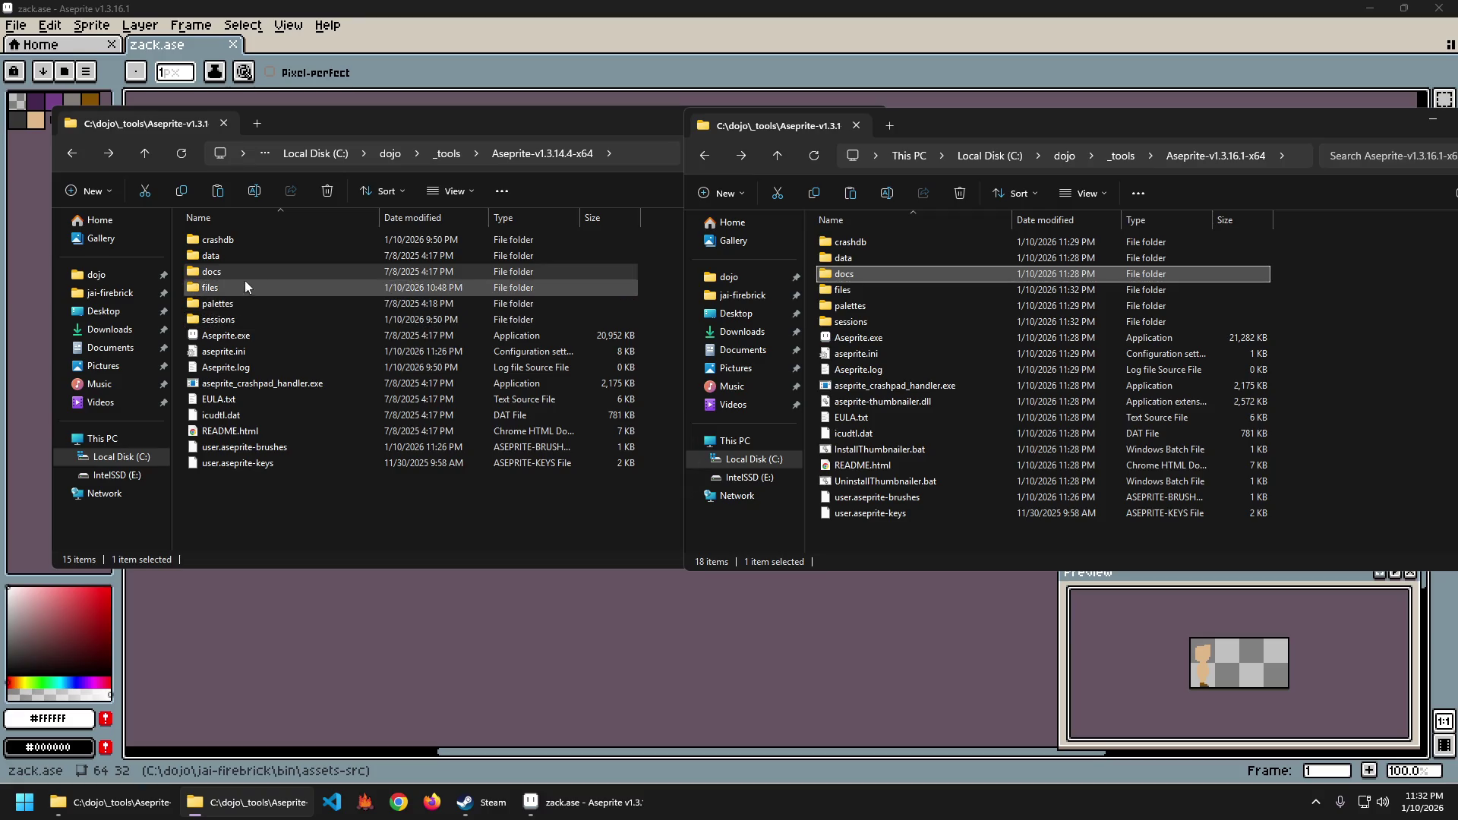
{"action": "double_click", "coordinate": [236, 252]}
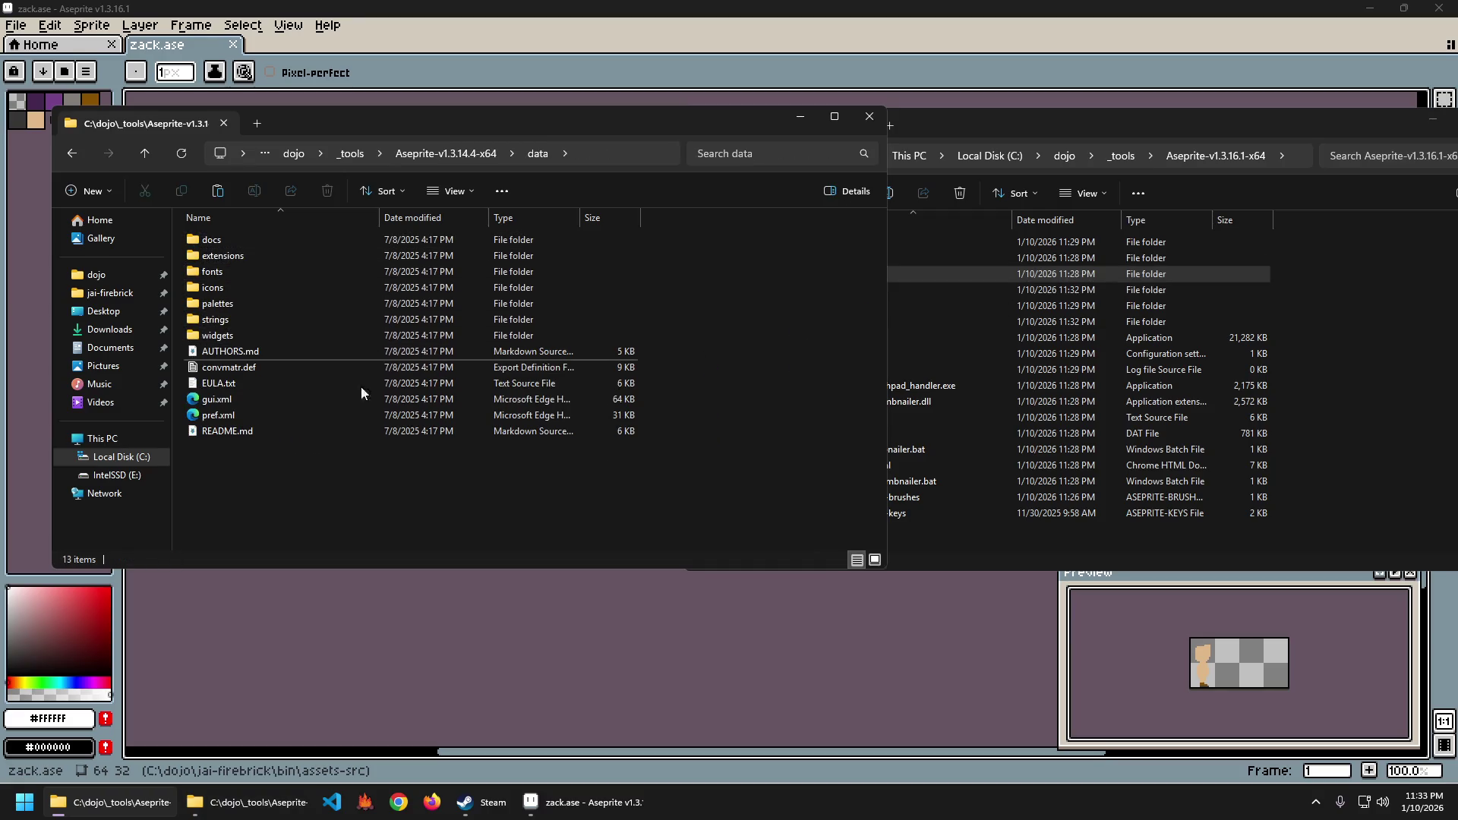
{"action": "key", "text": "alt+Left"}
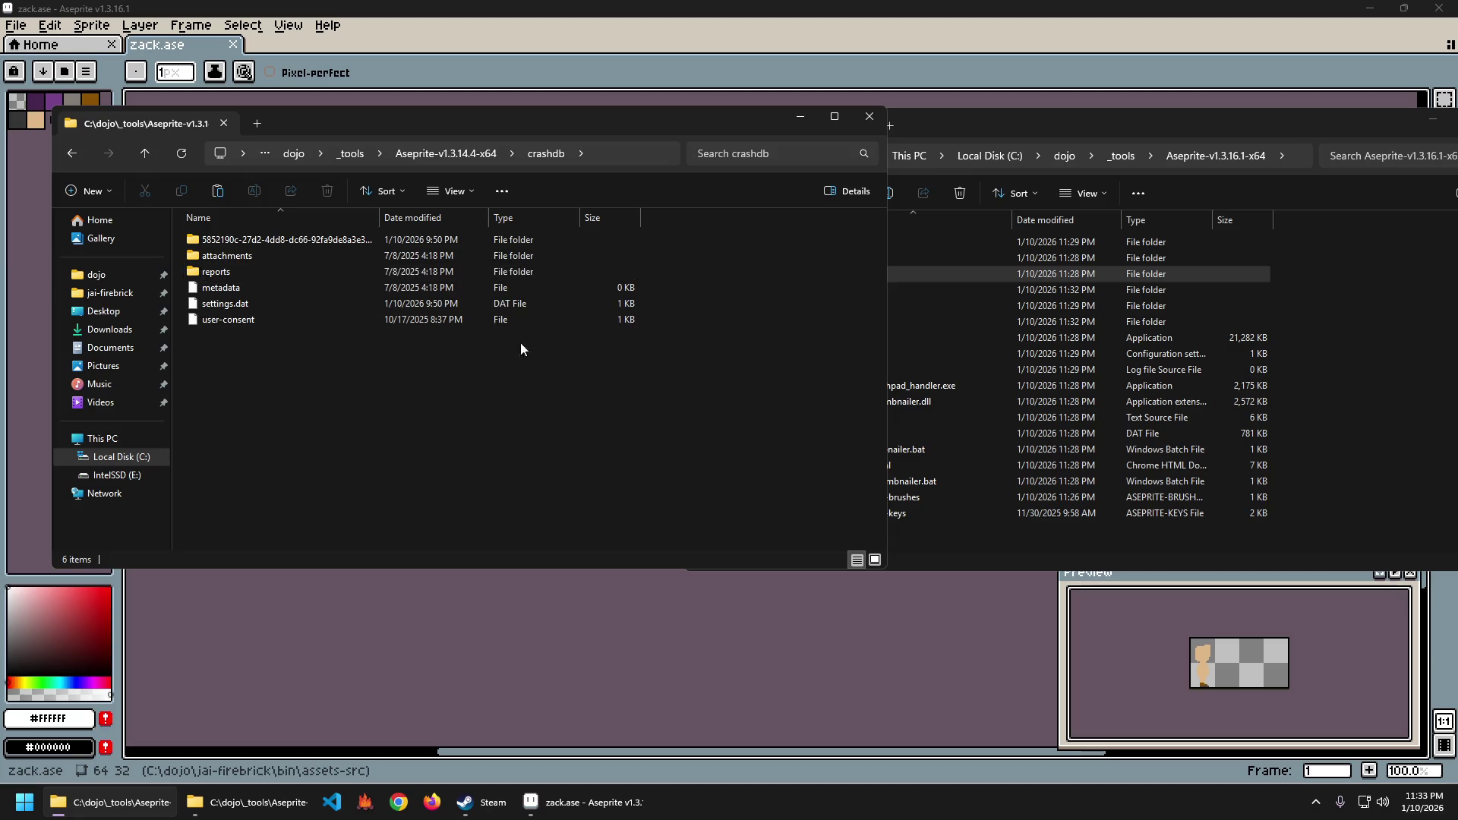
Close the v1.3.14.4 window, move the v1.3.16.1 window left, and quit Aseprite.
{"action": "left_click", "coordinate": [866, 118]}
{"action": "mouse_move", "coordinate": [1052, 120]}
{"action": "left_mouse_down"}
{"action": "mouse_move", "coordinate": [937, 96]}
{"action": "mouse_move", "coordinate": [693, 108]}
{"action": "left_mouse_up"}
{"action": "left_click", "coordinate": [1439, 8]}
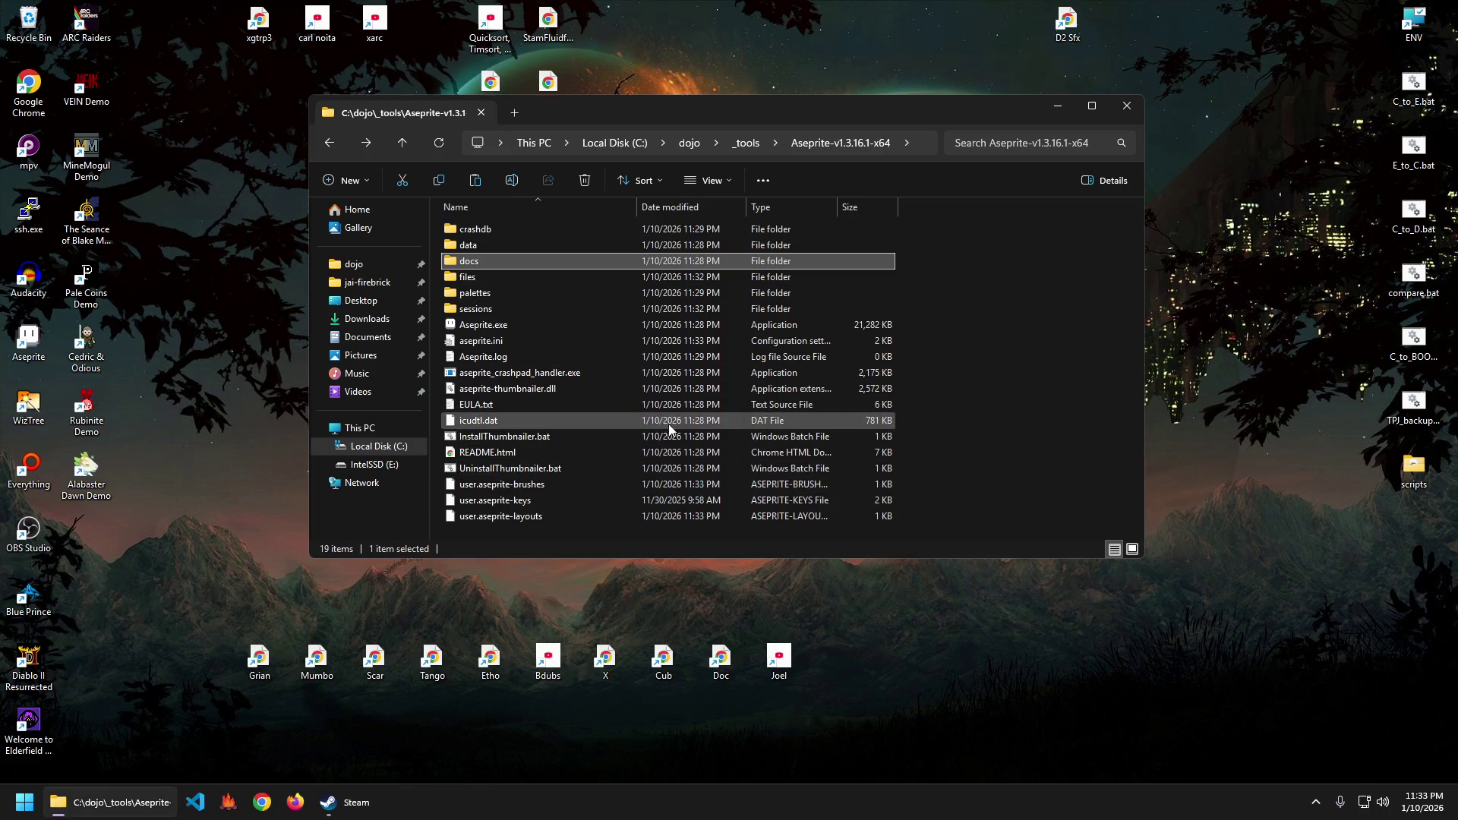
Relaunch Aseprite v1.3.16.1 from its desktop shortcut.
{"action": "left_click", "coordinate": [995, 334]}
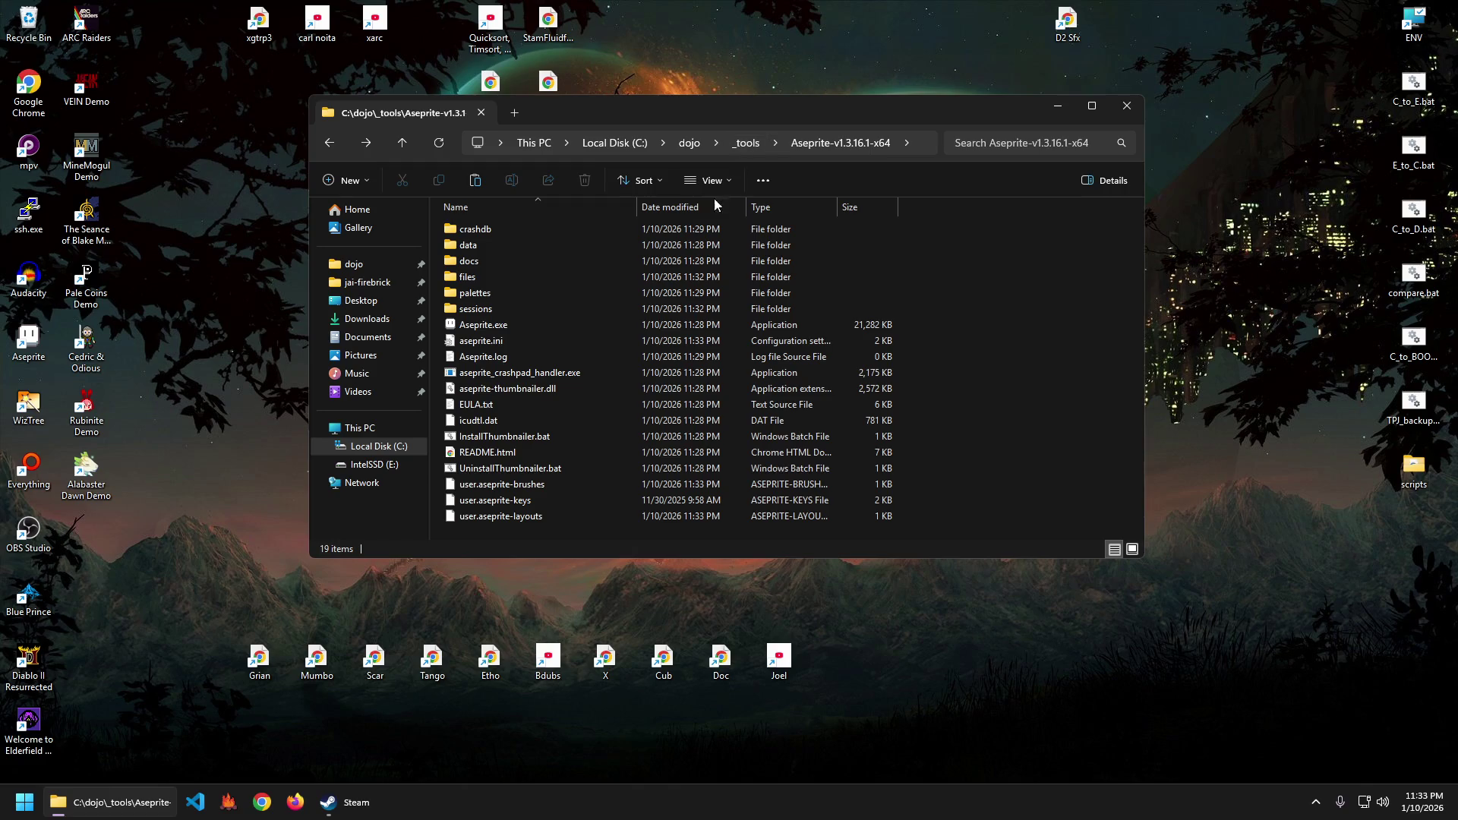
{"action": "double_click", "coordinate": [29, 339]}
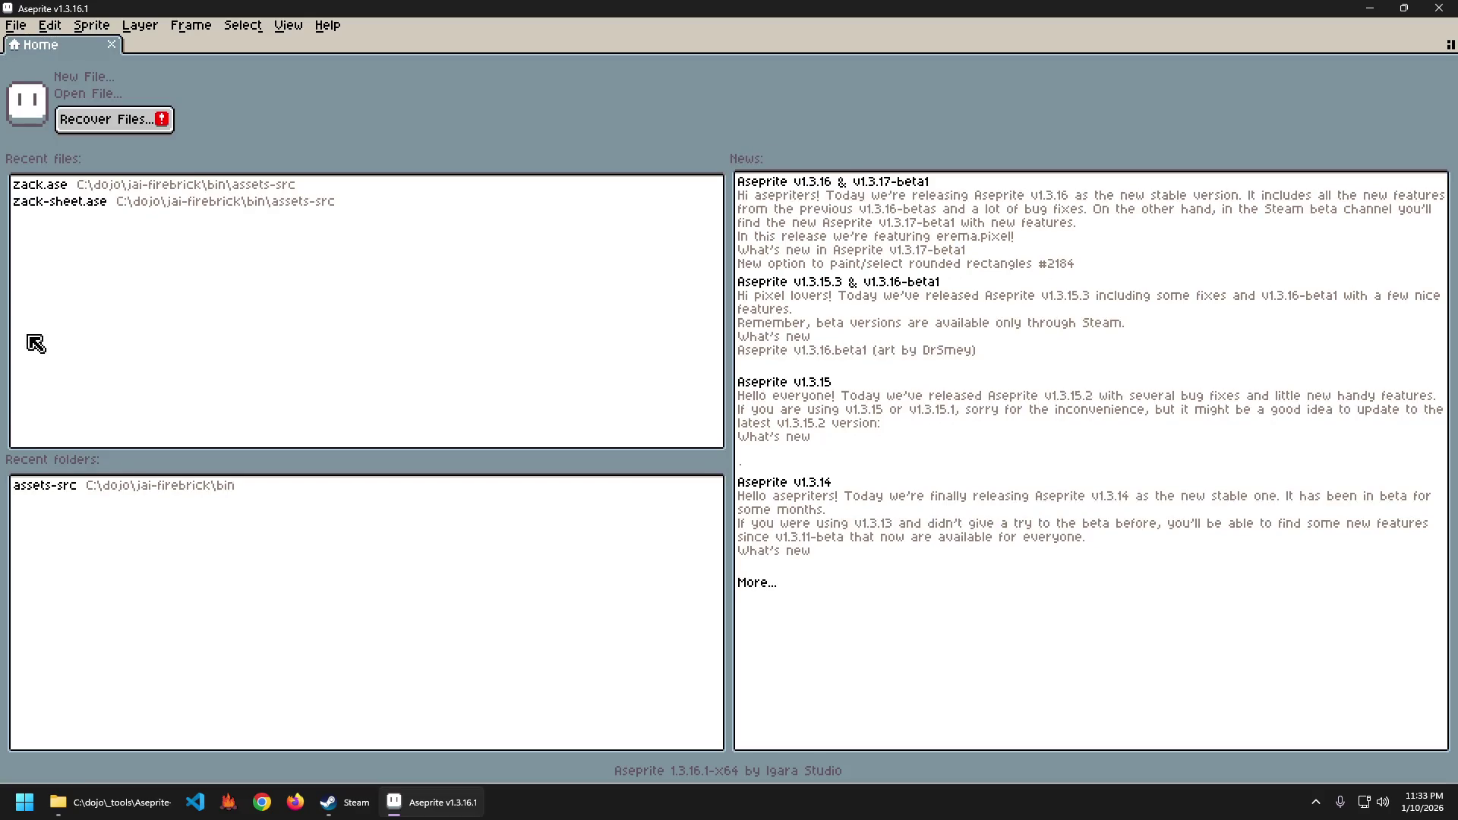
Open Recover Files, select the crashed zack.ase session, and view the Recover Sprite options.
{"action": "left_click", "coordinate": [120, 129]}
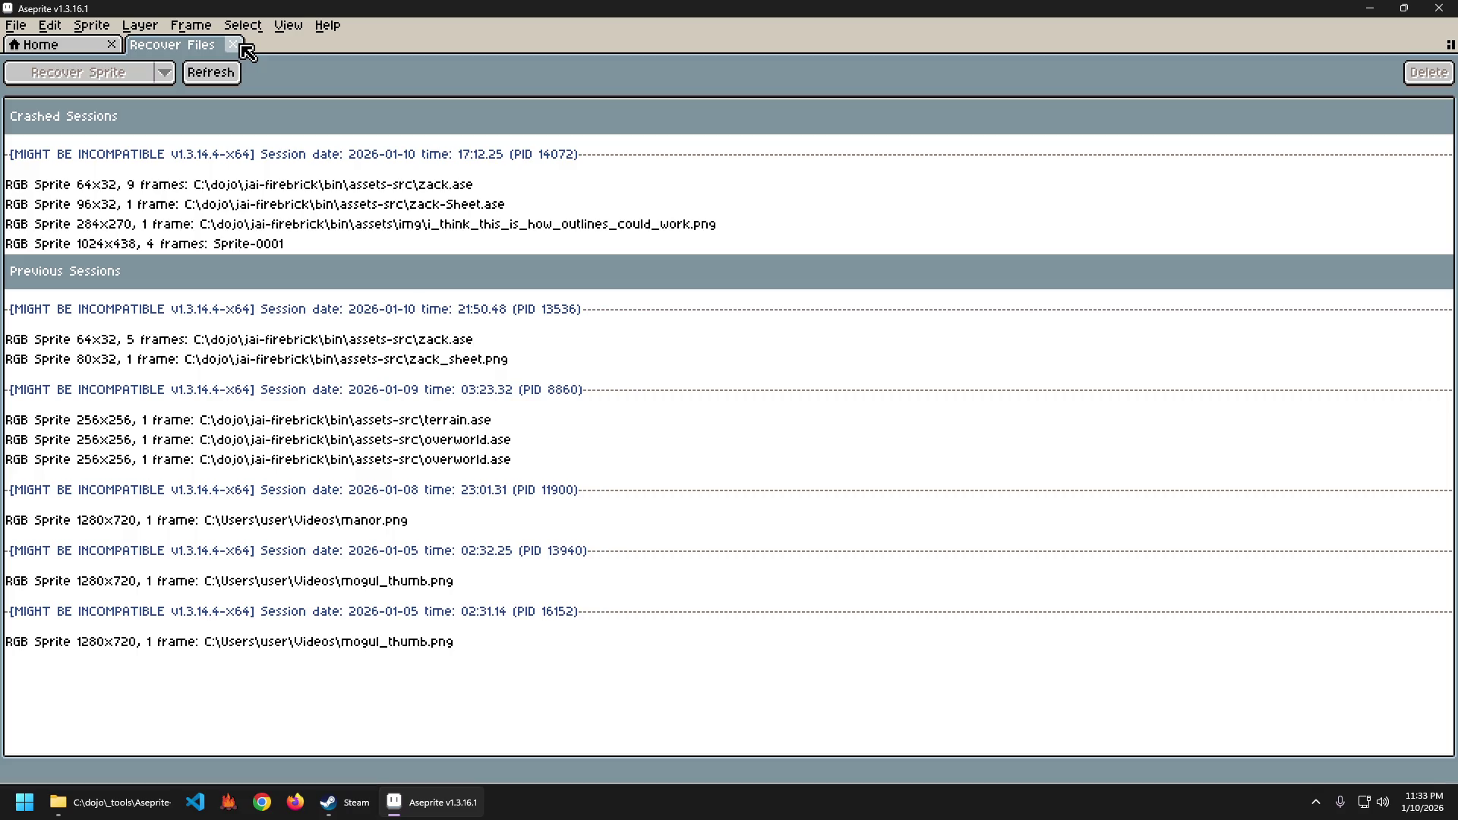
{"action": "left_click", "coordinate": [279, 190]}
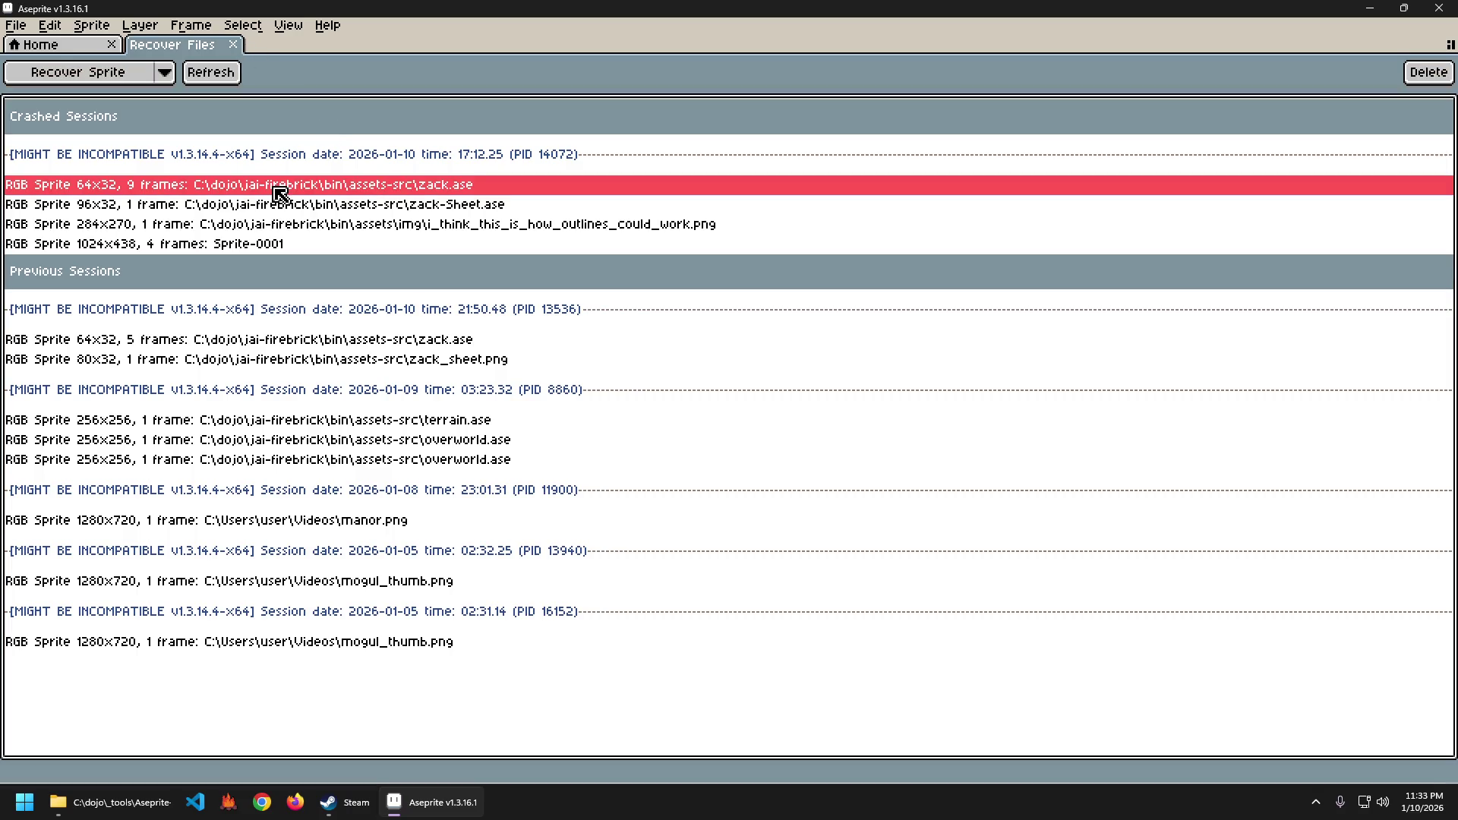
{"action": "left_click", "coordinate": [164, 72]}
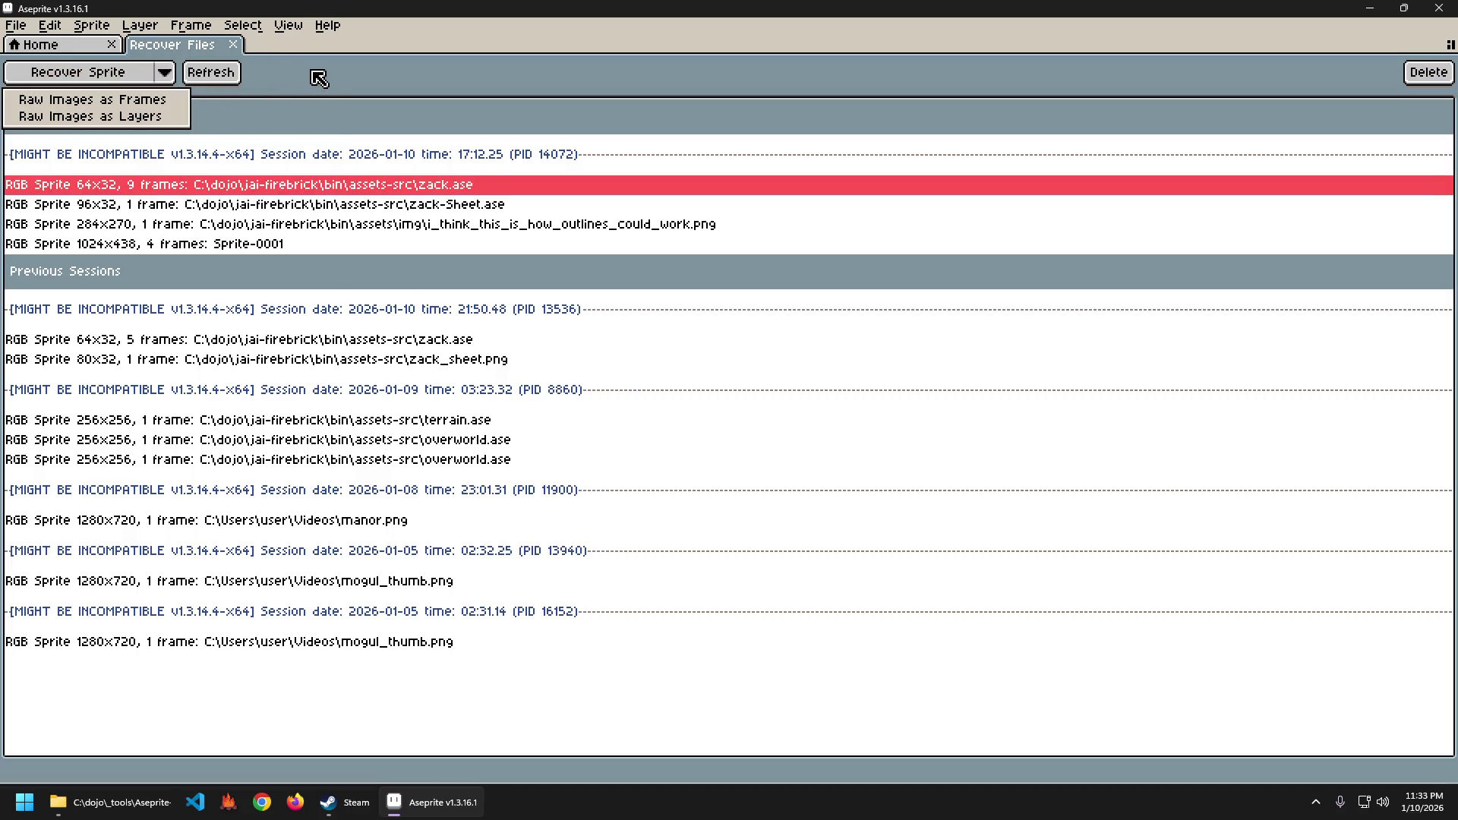